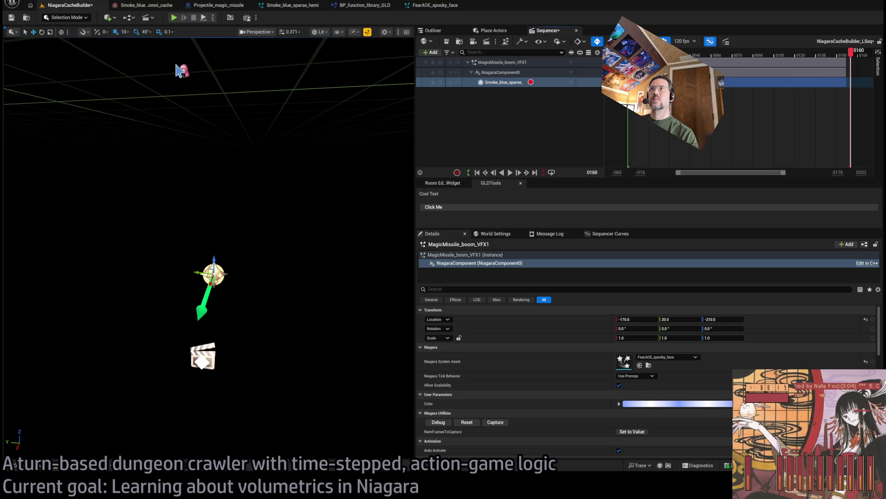
Open FearAOE_spooky_face_cache from the Content Drawer, orbit and zoom around the smoke, then close it.
{"action": "left_click", "coordinate": [37, 465]}
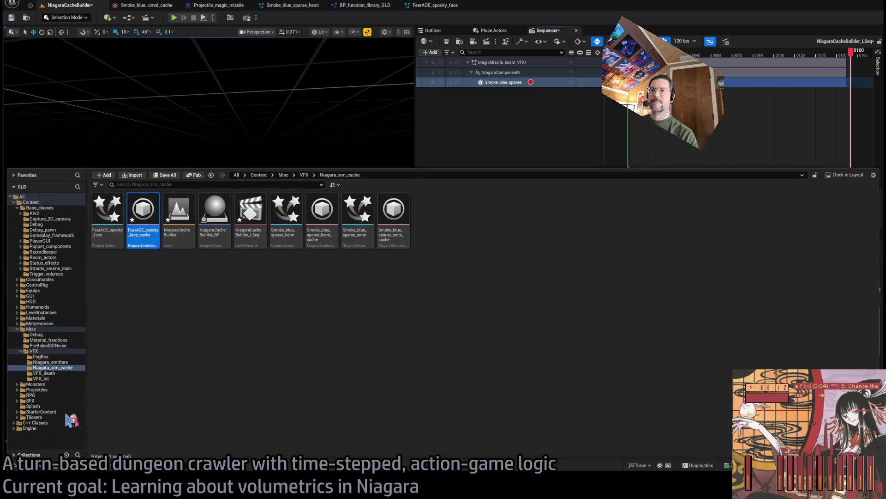
{"action": "double_click", "coordinate": [142, 240]}
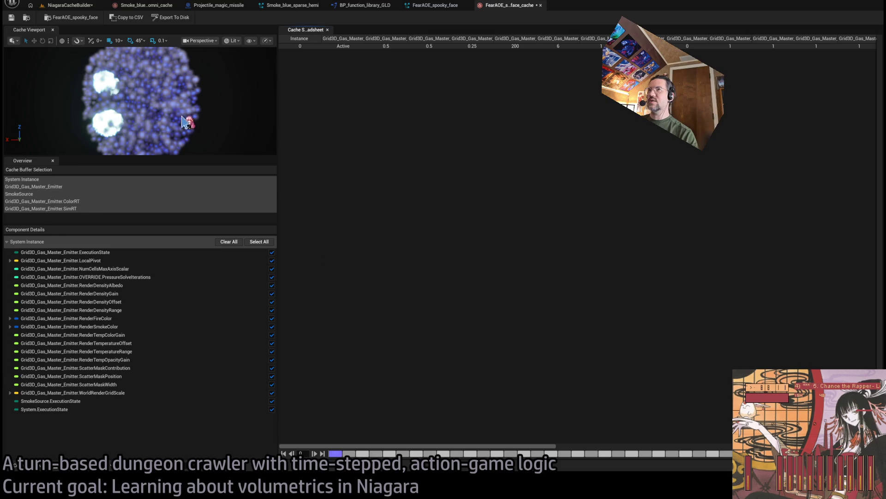
{"action": "left_click_drag", "start_coordinate": [183, 121], "coordinate": [204, 180]}
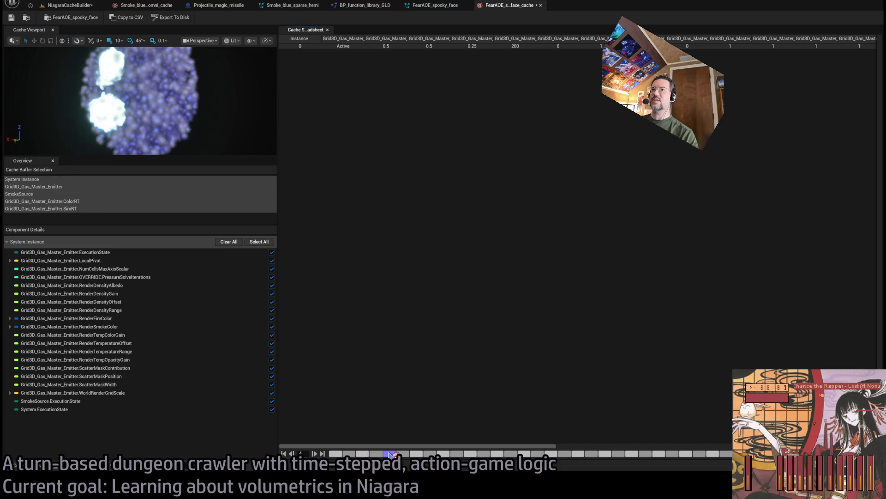
{"action": "scroll", "coordinate": [203, 118], "scroll_direction": "down", "scroll_amount": 5}
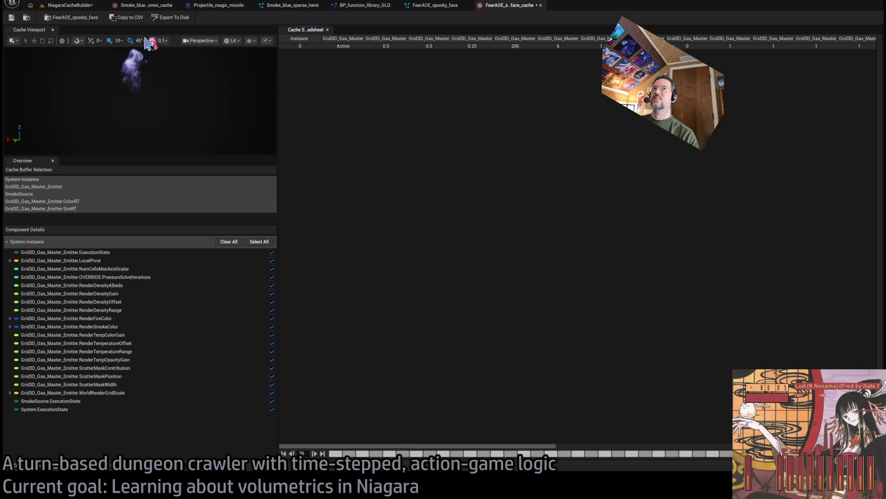
{"action": "middle_click", "coordinate": [499, 6]}
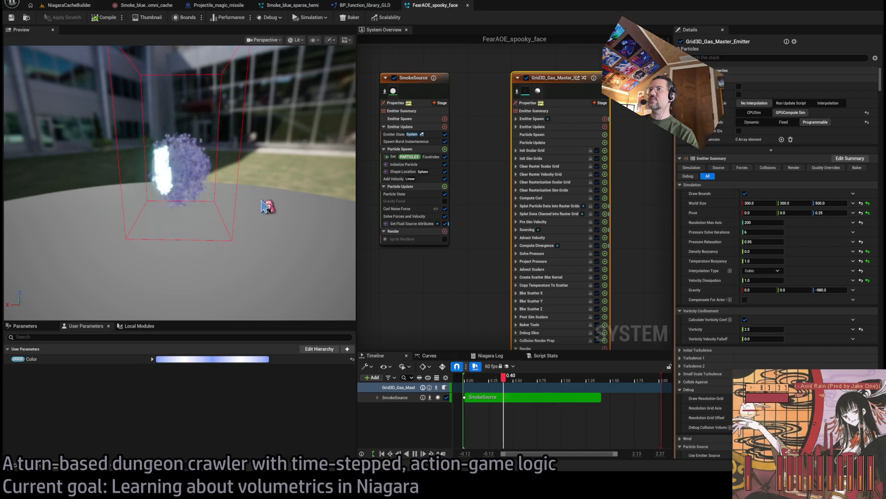
Orbit the smoke preview, then clear the Smoke_blue_sparse track selection on the cache-builder level.
{"action": "left_click_drag", "start_coordinate": [180, 185], "coordinate": [222, 184]}
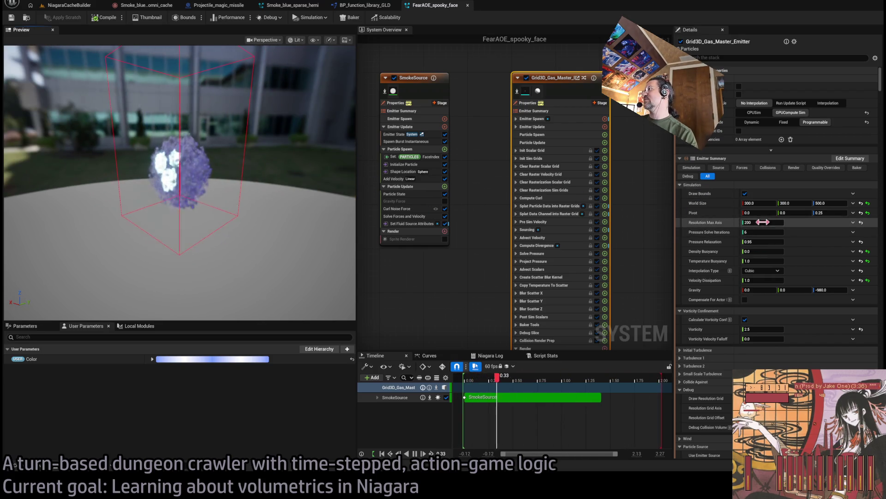
{"action": "left_click", "coordinate": [69, 5]}
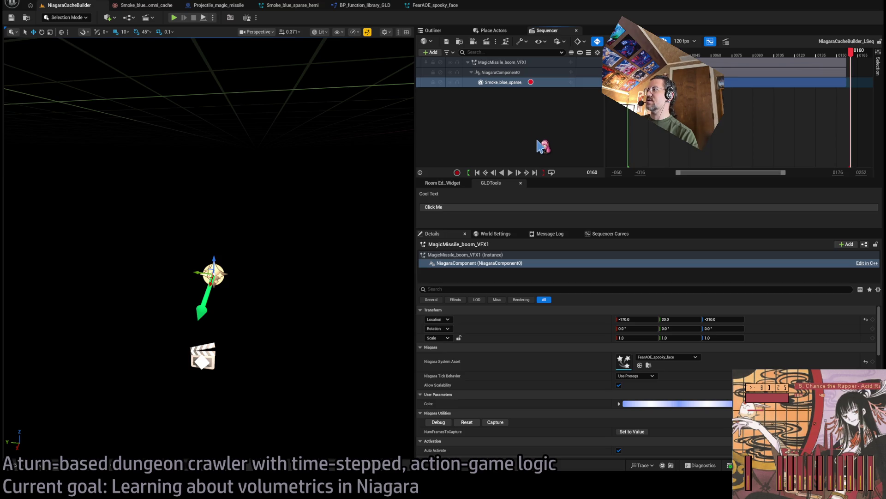
{"action": "left_click", "coordinate": [485, 128]}
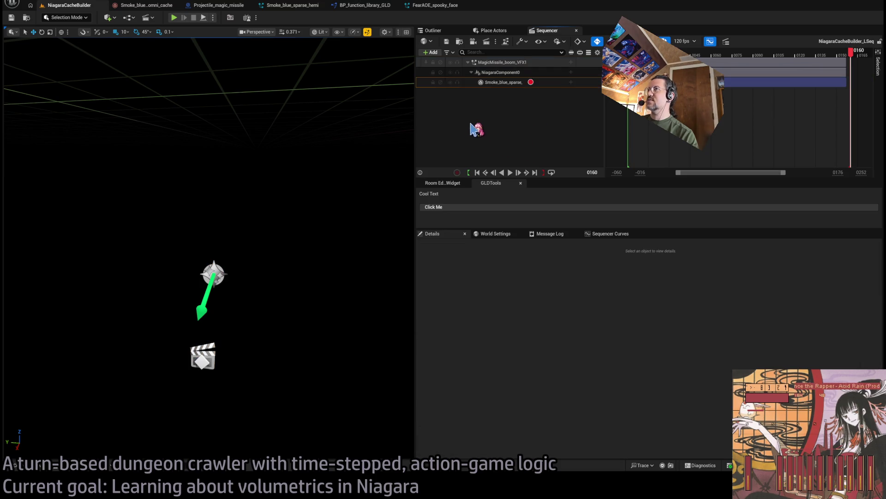
{"action": "left_click", "coordinate": [434, 5]}
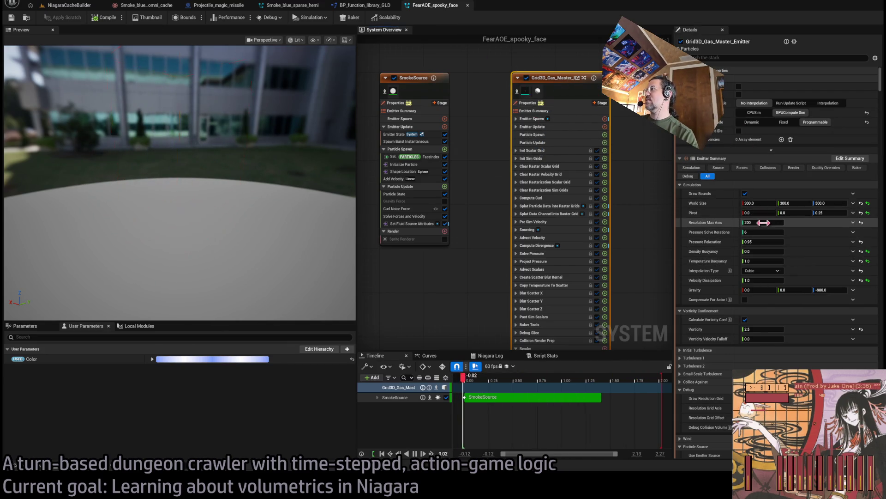
Lower Resolution Max Axis from 200 to 150 and recompile the FearAOE_spooky_face system.
{"action": "left_click_drag", "start_coordinate": [763, 223], "coordinate": [749, 203]}
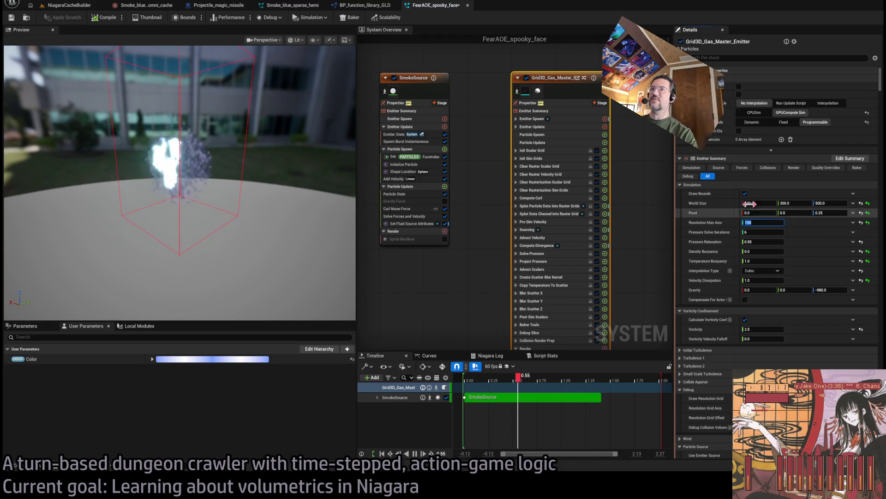
{"action": "left_click", "coordinate": [110, 17]}
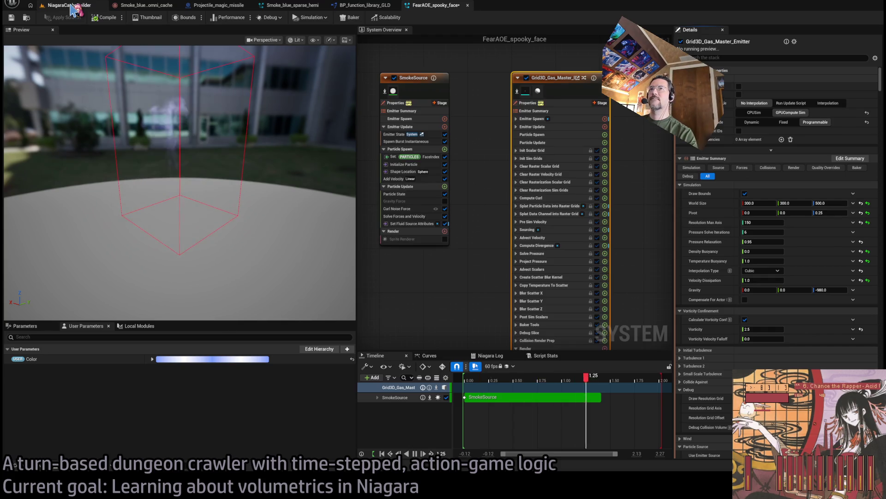
{"action": "left_click", "coordinate": [73, 7]}
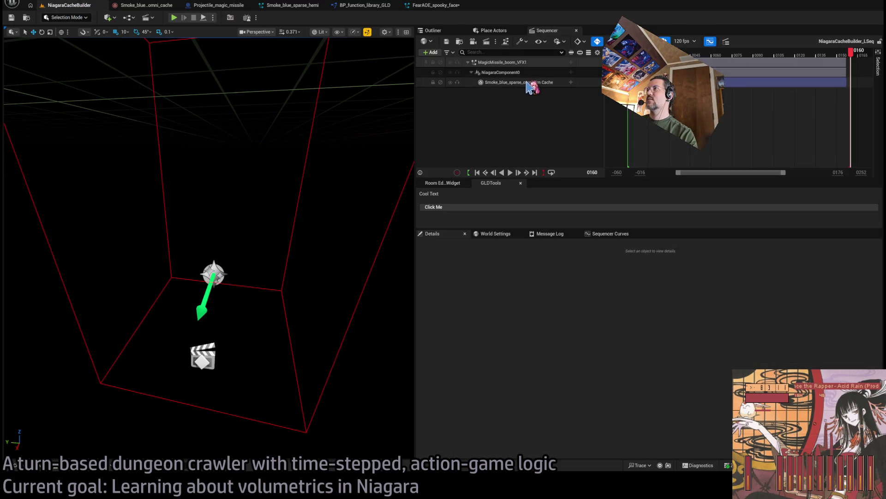
Record the smoke on the Sequencer cache track, close Smoke_blue_omni_cache, and browse the sim cache assets.
{"action": "left_click", "coordinate": [531, 82]}
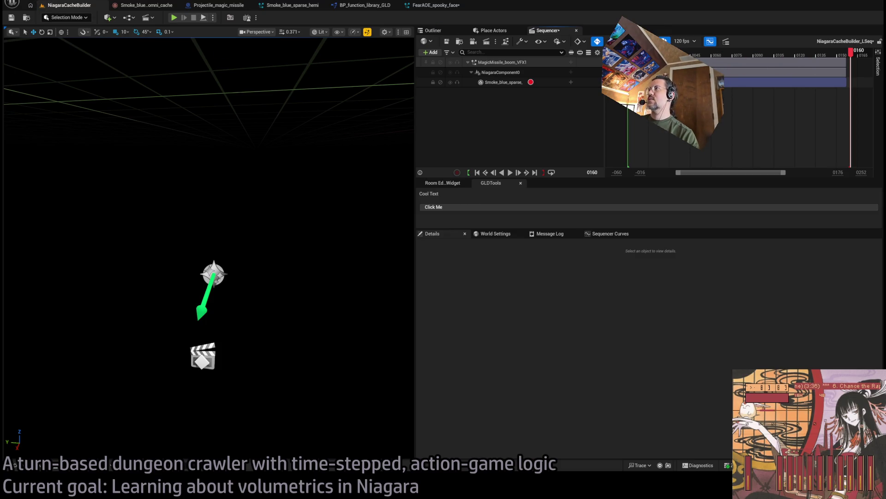
{"action": "left_click_drag", "start_coordinate": [782, 173], "coordinate": [826, 172]}
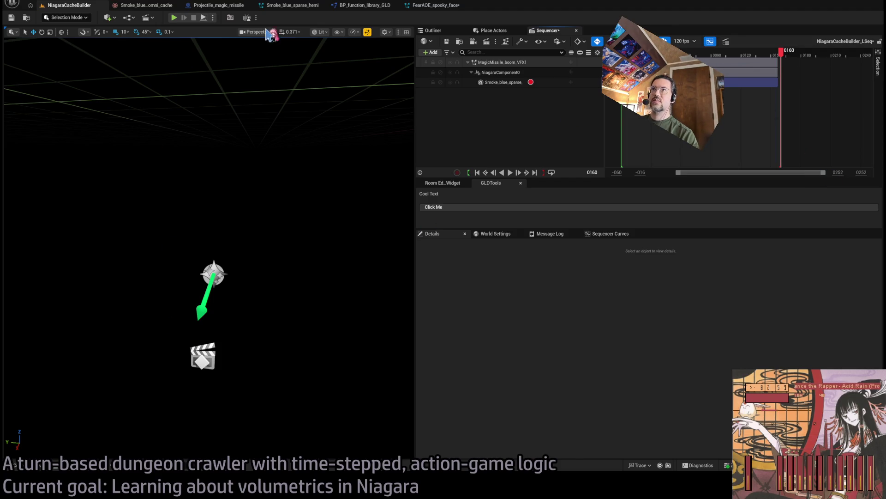
{"action": "left_click", "coordinate": [432, 5]}
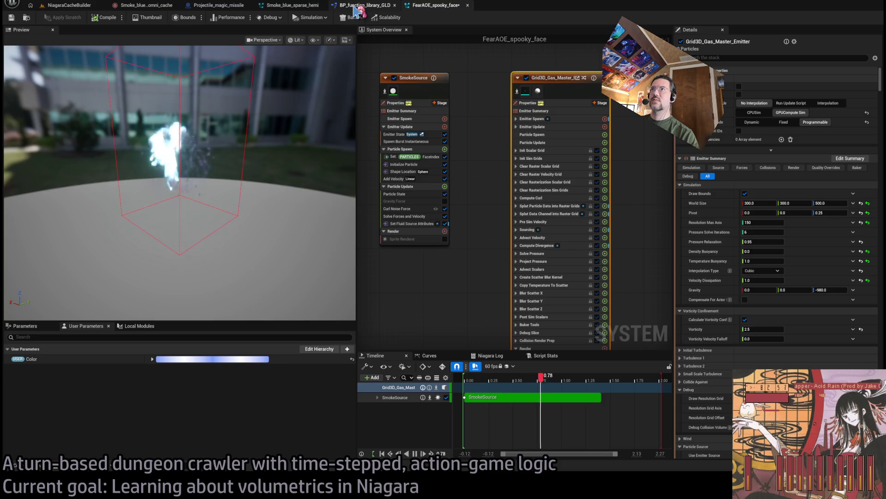
{"action": "middle_click", "coordinate": [145, 8]}
{"action": "left_click", "coordinate": [78, 10]}
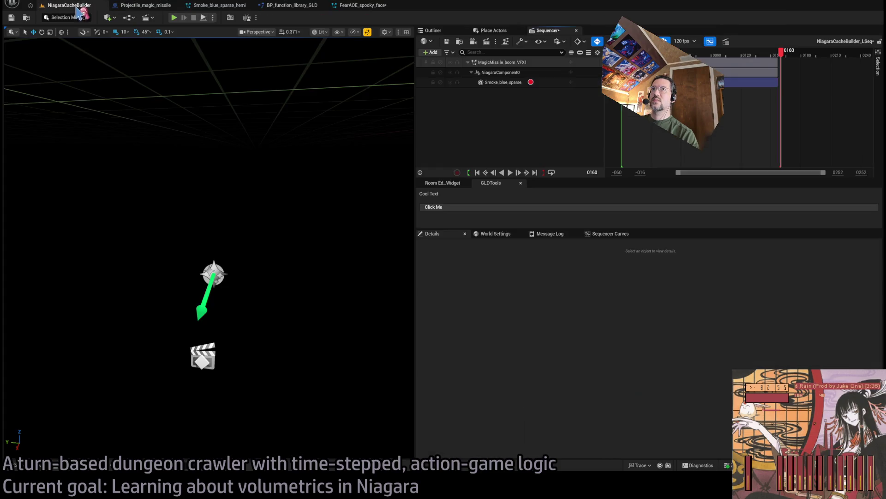
{"action": "left_click", "coordinate": [41, 466]}
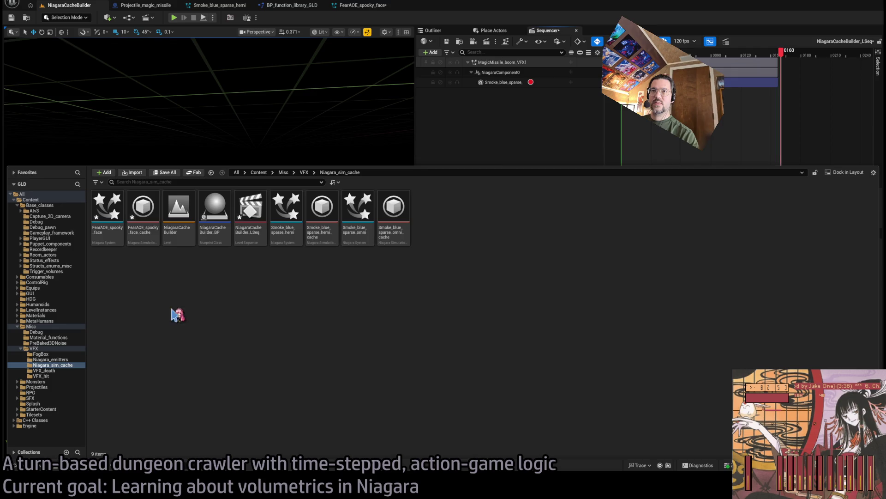
Open FearAOE_spooky_face_cache, step through its playback to confirm resolution 150, then close it.
{"action": "double_click", "coordinate": [144, 213]}
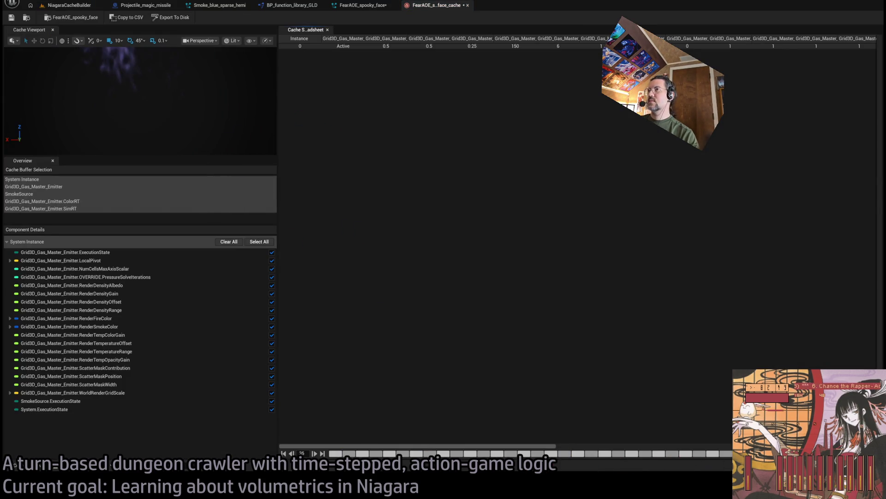
{"action": "left_click", "coordinate": [692, 446]}
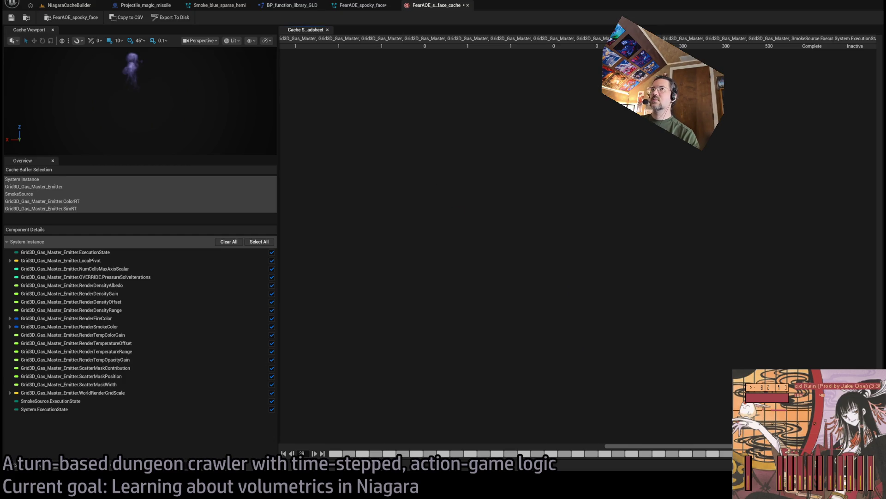
{"action": "middle_click", "coordinate": [433, 7]}
{"action": "left_click", "coordinate": [69, 5]}
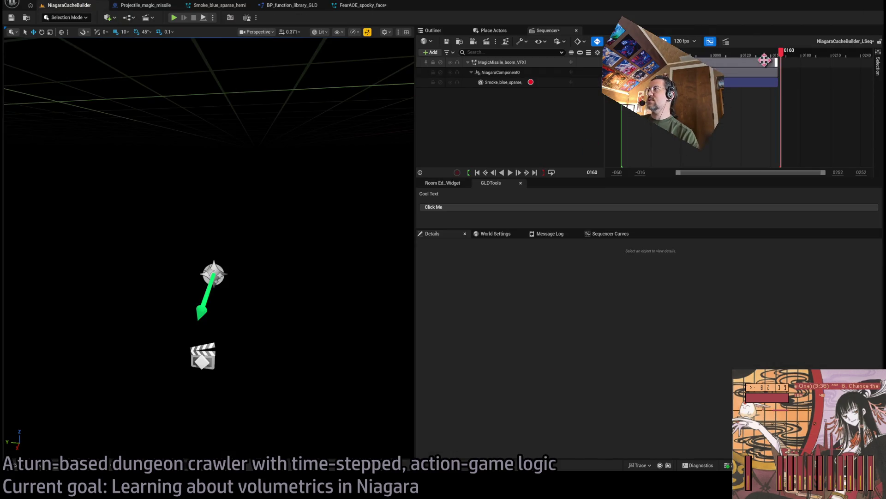
Stretch the Niagara cache section to the timeline's end and play the smoke through frame 160.
{"action": "left_click_drag", "start_coordinate": [777, 63], "coordinate": [851, 63]}
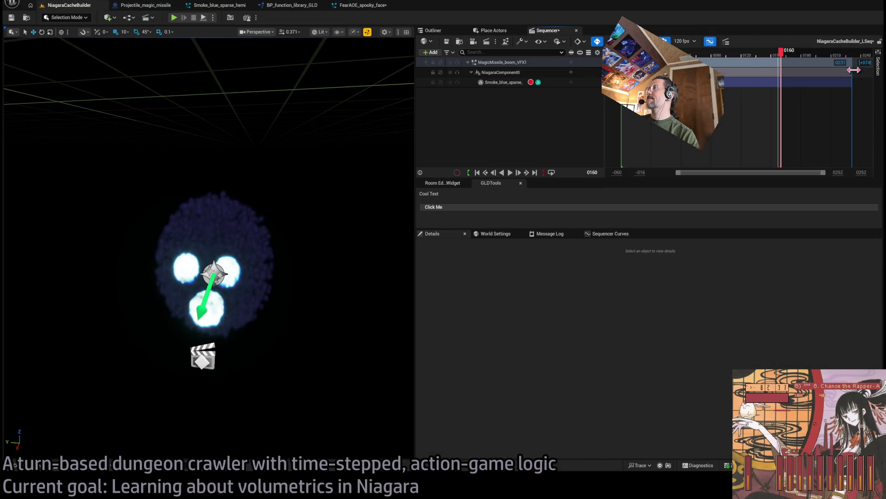
{"action": "mouse_move", "coordinate": [784, 53]}
{"action": "left_mouse_down"}
{"action": "mouse_move", "coordinate": [856, 54]}
{"action": "mouse_move", "coordinate": [623, 52]}
{"action": "left_mouse_up"}
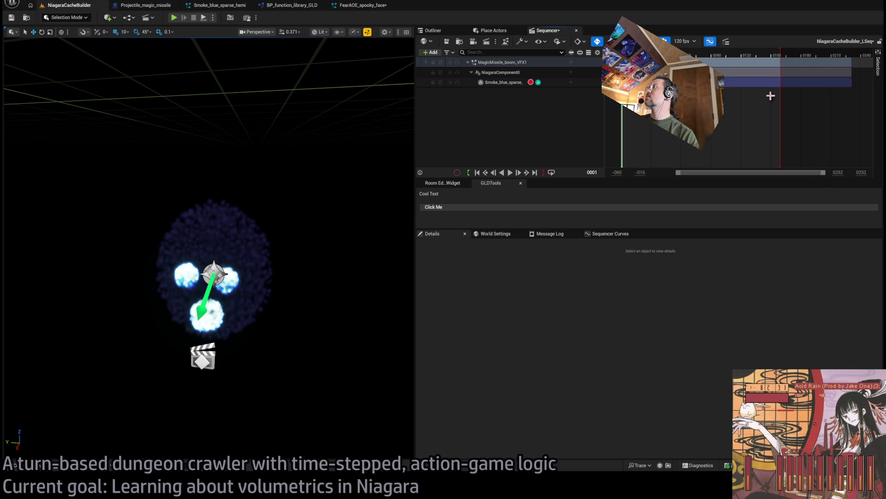
{"action": "left_click_drag", "start_coordinate": [850, 62], "coordinate": [879, 65]}
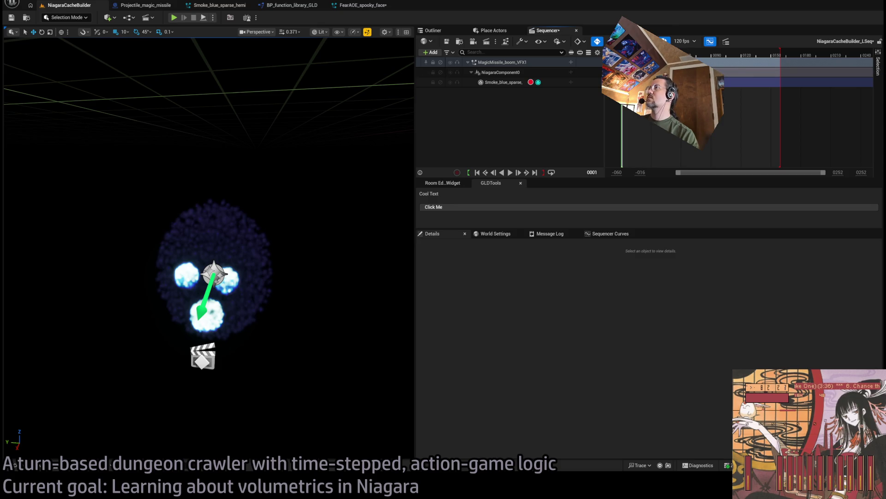
{"action": "left_click", "coordinate": [505, 83]}
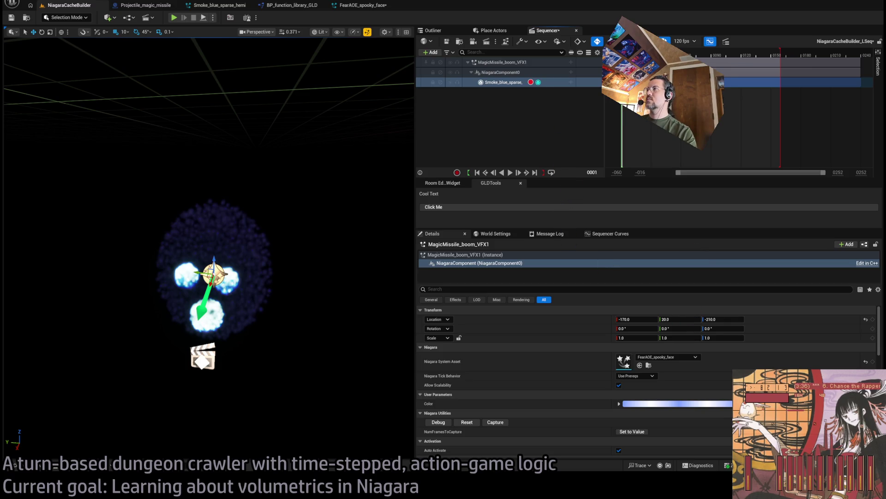
{"action": "key", "text": "space"}
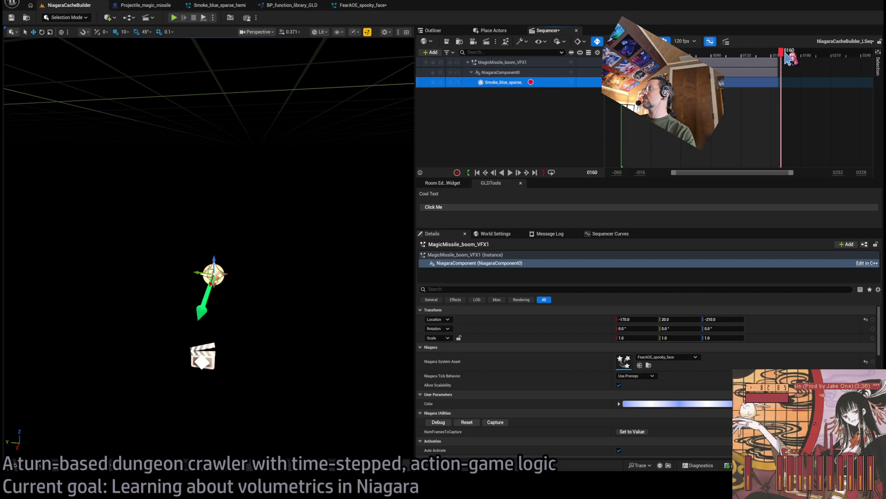
Extend the Niagara cache section to the sequence end and play the smoke preview.
{"action": "mouse_move", "coordinate": [787, 53]}
{"action": "left_mouse_down"}
{"action": "mouse_move", "coordinate": [819, 53]}
{"action": "mouse_move", "coordinate": [747, 64]}
{"action": "mouse_move", "coordinate": [862, 71]}
{"action": "left_mouse_up"}
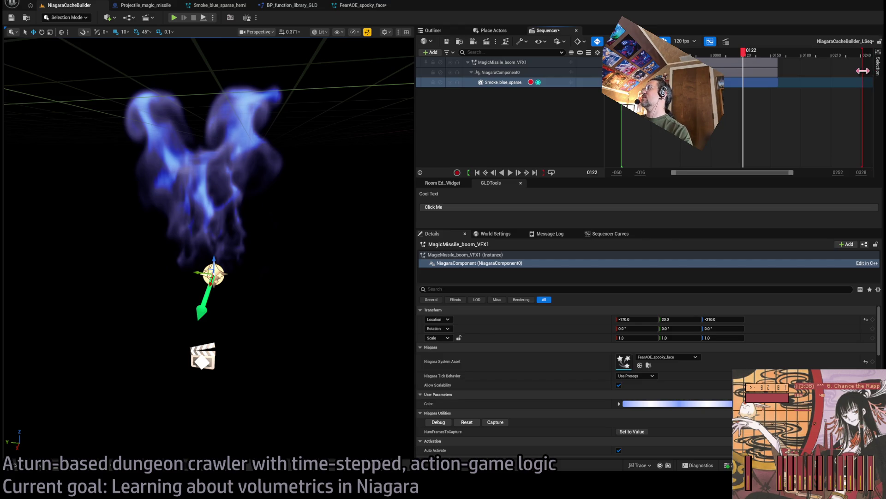
{"action": "left_click_drag", "start_coordinate": [778, 70], "coordinate": [861, 66]}
{"action": "left_click", "coordinate": [488, 110]}
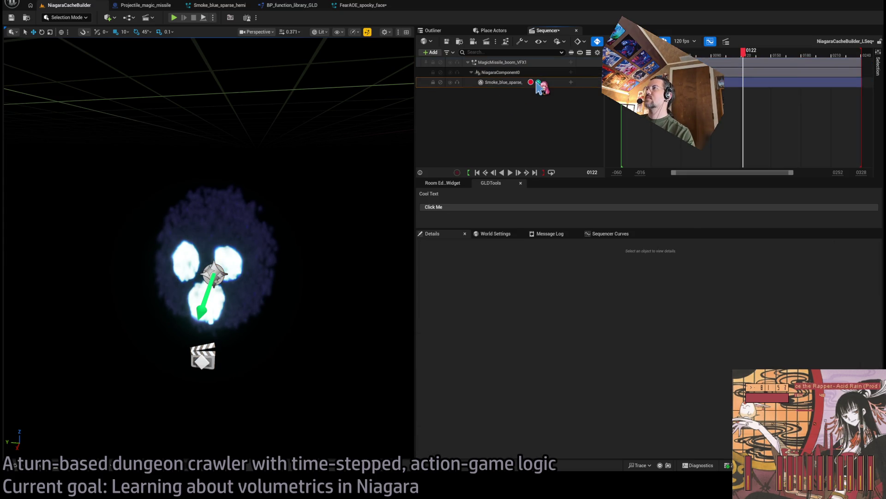
{"action": "key", "text": "space"}
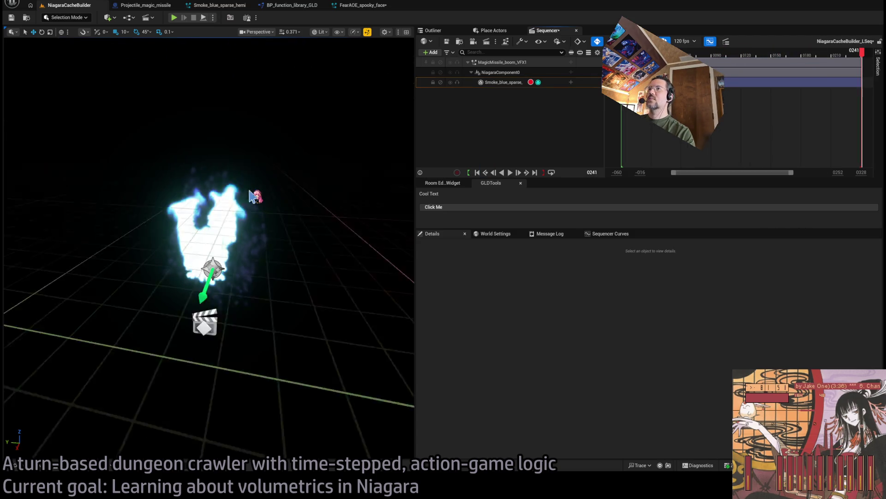
{"action": "scroll", "coordinate": [255, 194], "scroll_direction": "down", "scroll_amount": 3}
Rewind the playhead from frame 0209 to the start, replay the smoke, then browse Niagara_sim_cache.
{"action": "left_click_drag", "start_coordinate": [862, 53], "coordinate": [782, 54]}
{"action": "left_click_drag", "start_coordinate": [792, 173], "coordinate": [825, 172]}
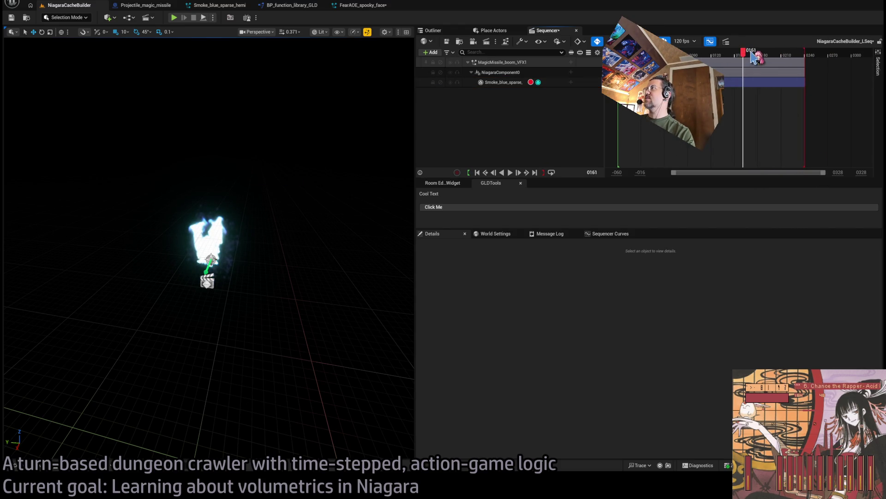
{"action": "mouse_move", "coordinate": [754, 54]}
{"action": "left_mouse_down"}
{"action": "mouse_move", "coordinate": [617, 54]}
{"action": "mouse_move", "coordinate": [763, 54]}
{"action": "mouse_move", "coordinate": [696, 55]}
{"action": "left_mouse_up"}
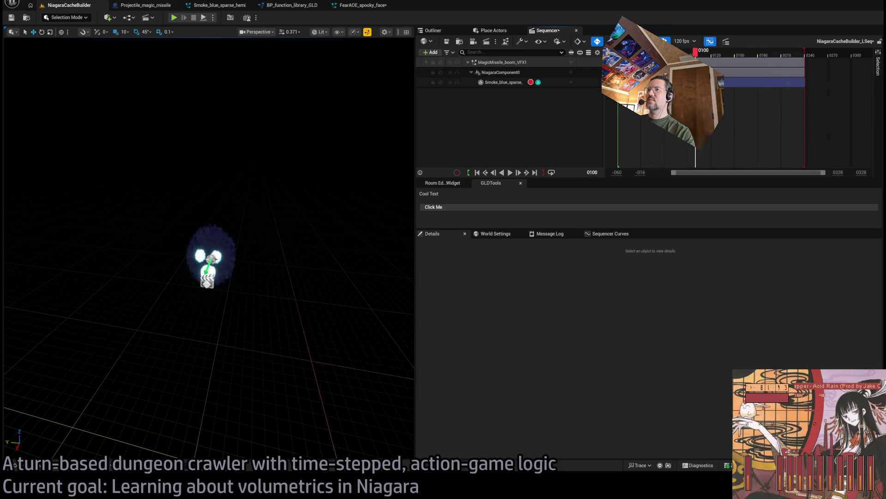
{"action": "key", "text": "space"}
{"action": "key", "text": "g"}
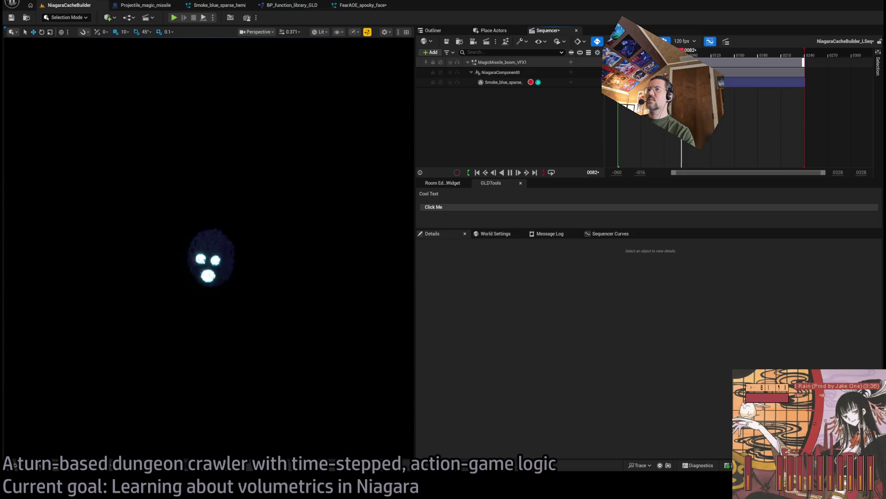
{"action": "key", "text": "space"}
{"action": "key", "text": "g"}
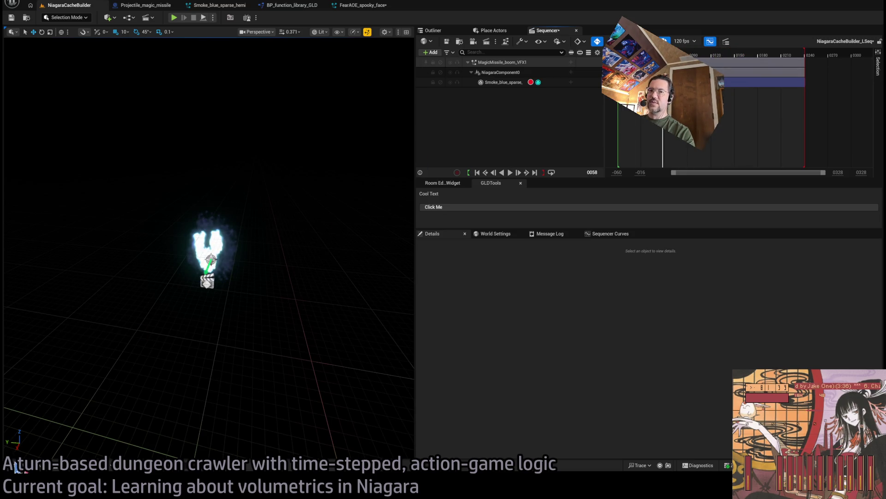
{"action": "left_click", "coordinate": [16, 467]}
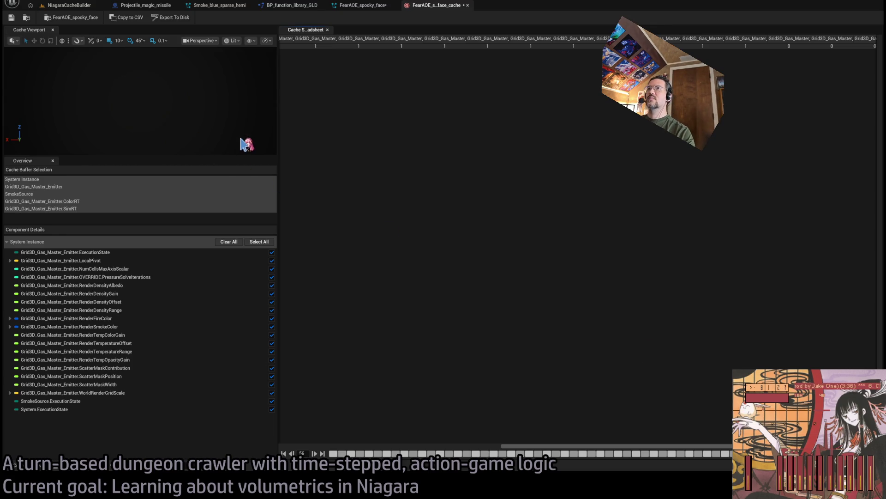
On the NiagaraCacheBuilder level, select the blue smoke cache track and play the sequence.
{"action": "left_click", "coordinate": [85, 5]}
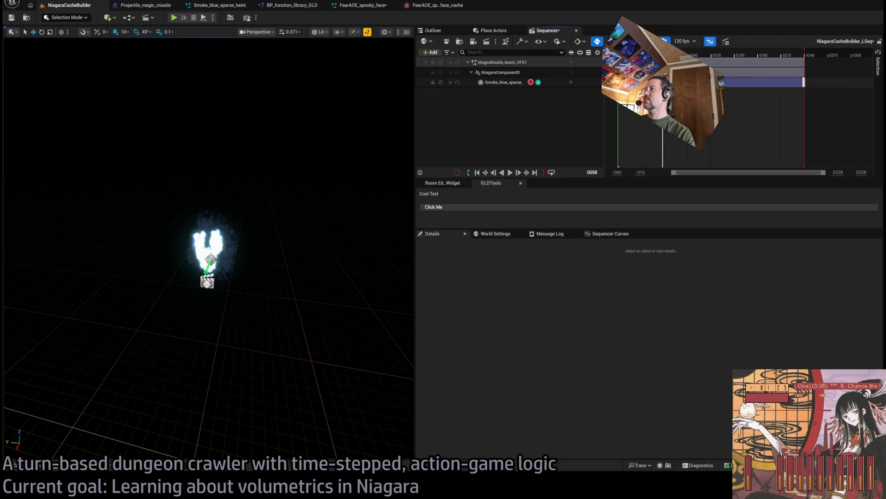
{"action": "left_click", "coordinate": [526, 83]}
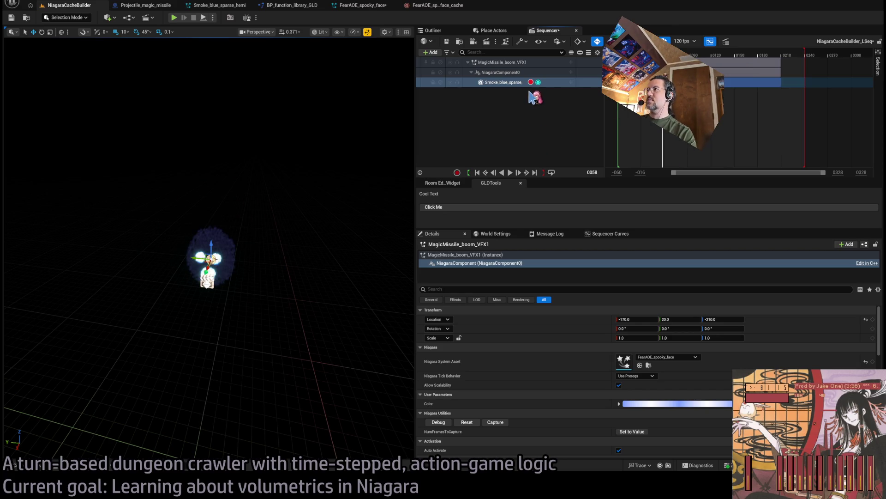
{"action": "key", "text": "space"}
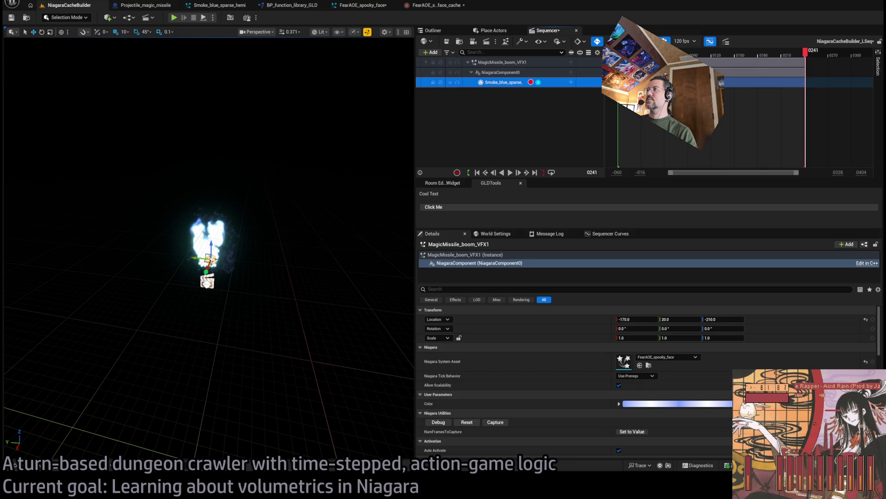
Check the spooky-face cache viewer, then scrub the playhead to frame 0169 and replay the smoke.
{"action": "left_click", "coordinate": [437, 5]}
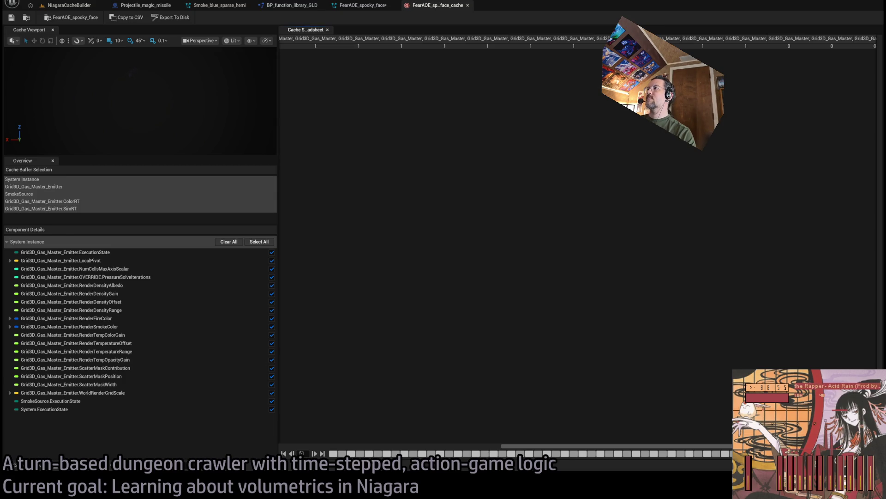
{"action": "left_click", "coordinate": [53, 5]}
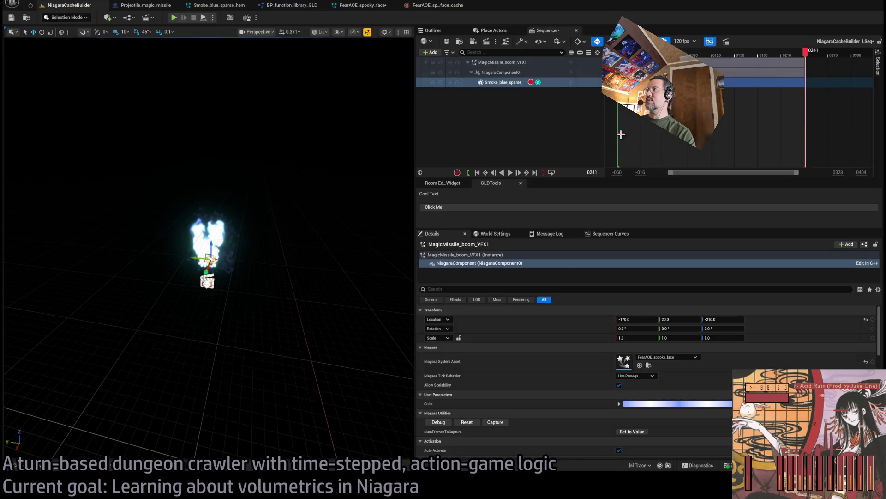
{"action": "mouse_move", "coordinate": [498, 85]}
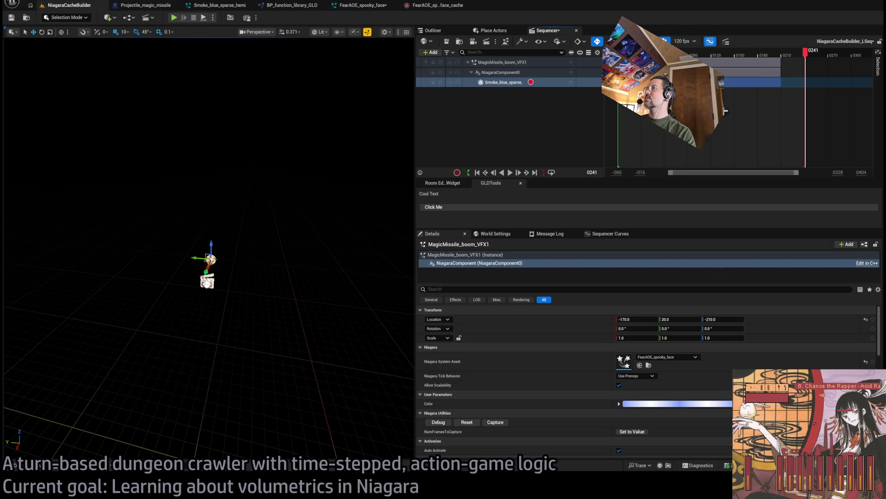
{"action": "mouse_move", "coordinate": [806, 51]}
{"action": "left_mouse_down"}
{"action": "mouse_move", "coordinate": [780, 51]}
{"action": "mouse_move", "coordinate": [782, 98]}
{"action": "left_mouse_up"}
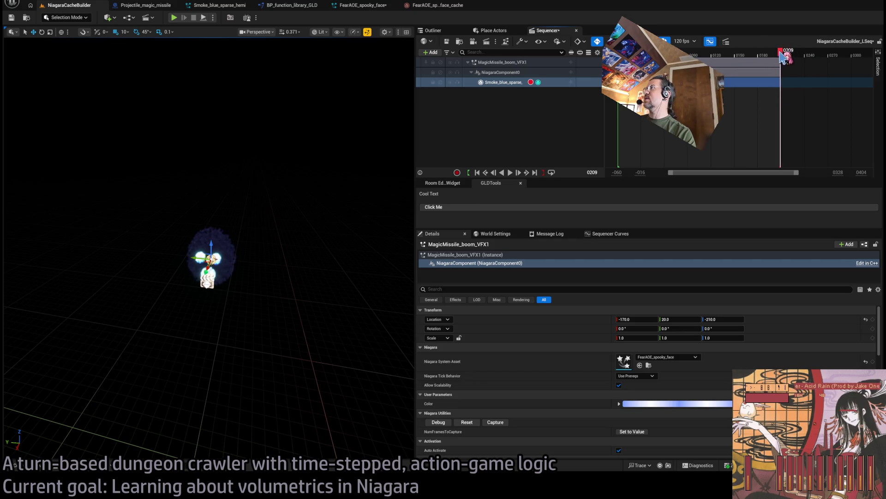
{"action": "left_click_drag", "start_coordinate": [782, 55], "coordinate": [749, 52]}
{"action": "key", "text": "space"}
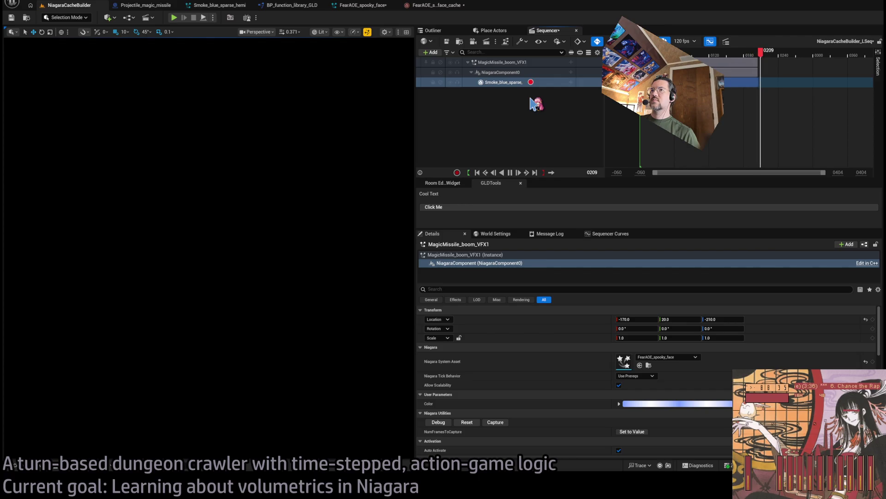
Save the FearAOE spooky-face cache asset and switch back to the NiagaraCacheBuilder level.
{"action": "left_click", "coordinate": [434, 5]}
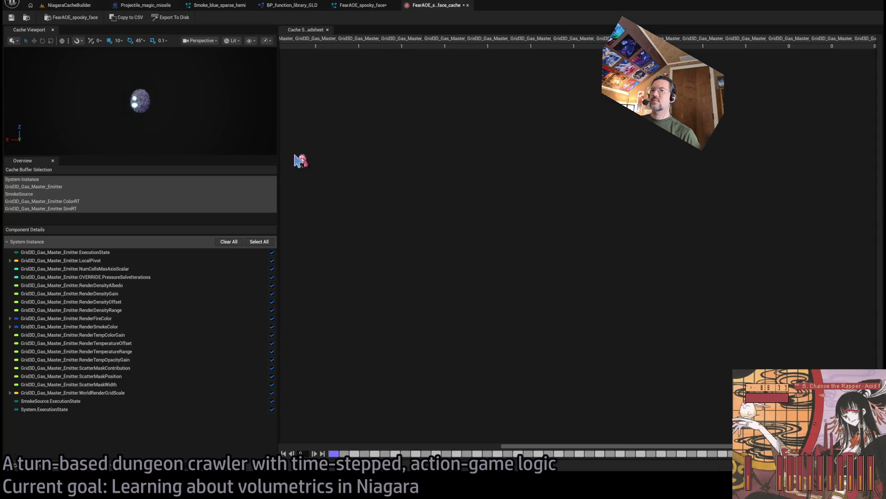
{"action": "left_click", "coordinate": [12, 18]}
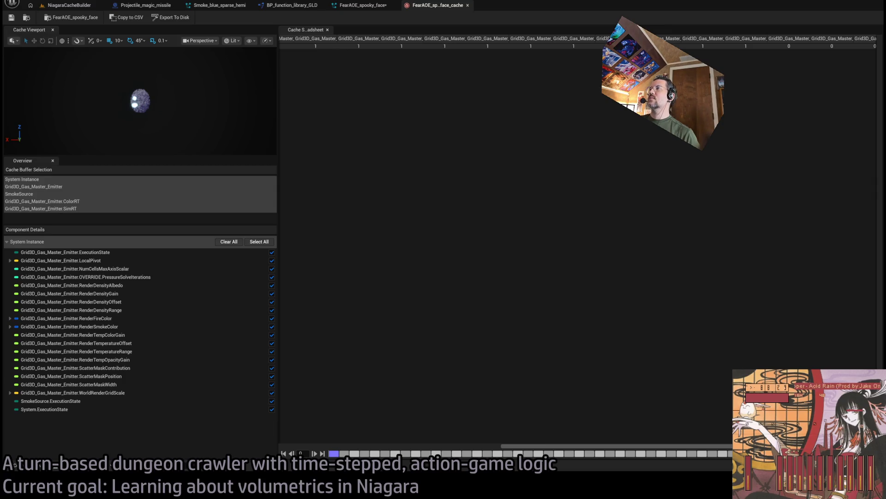
{"action": "left_click", "coordinate": [64, 6]}
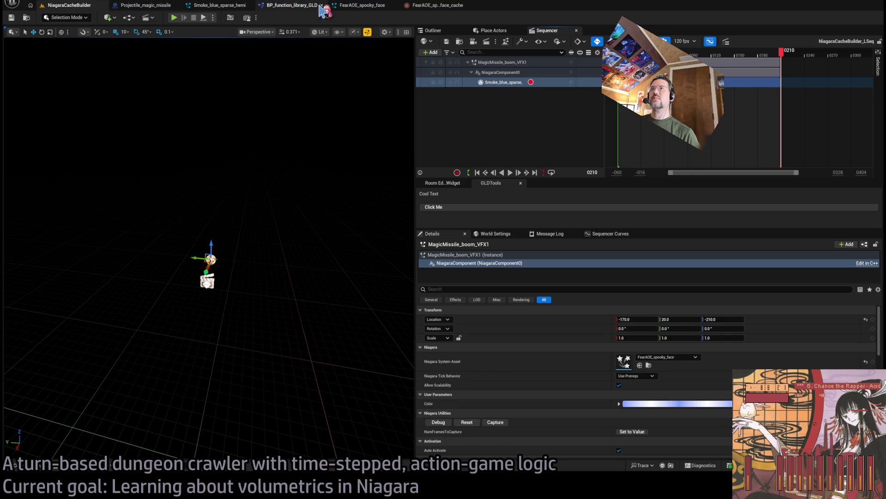
In Projectile_magic_missile's EventGraph, set the cached smoke spawn scale to 2.0, 2.0, 2.0.
{"action": "left_click", "coordinate": [222, 6]}
{"action": "left_click", "coordinate": [162, 6]}
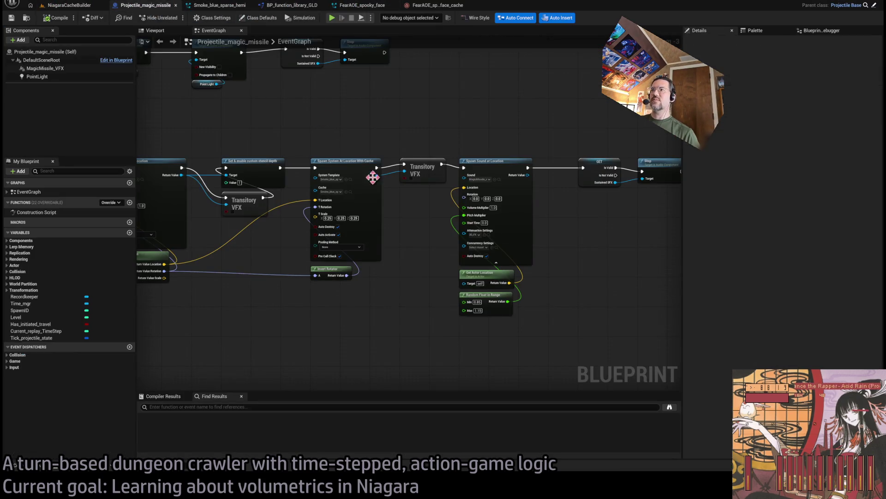
{"action": "scroll", "coordinate": [407, 202], "scroll_direction": "up", "scroll_amount": 3}
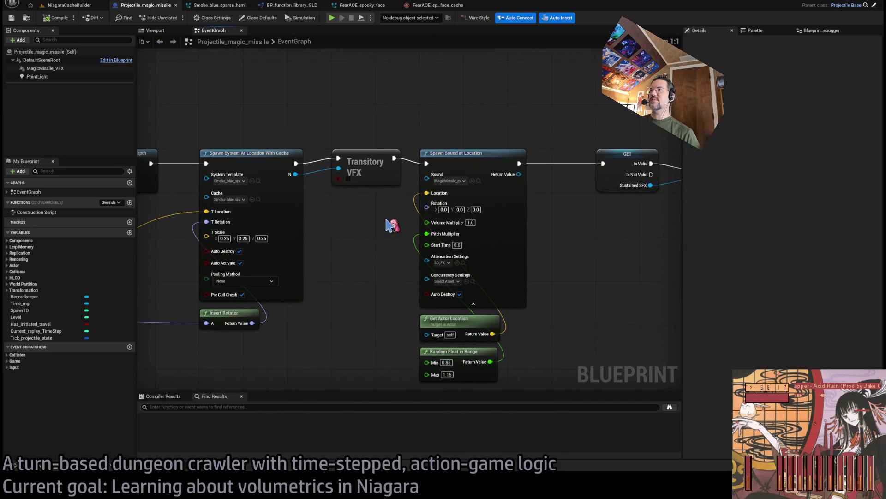
{"action": "left_click_drag", "start_coordinate": [382, 226], "coordinate": [508, 193]}
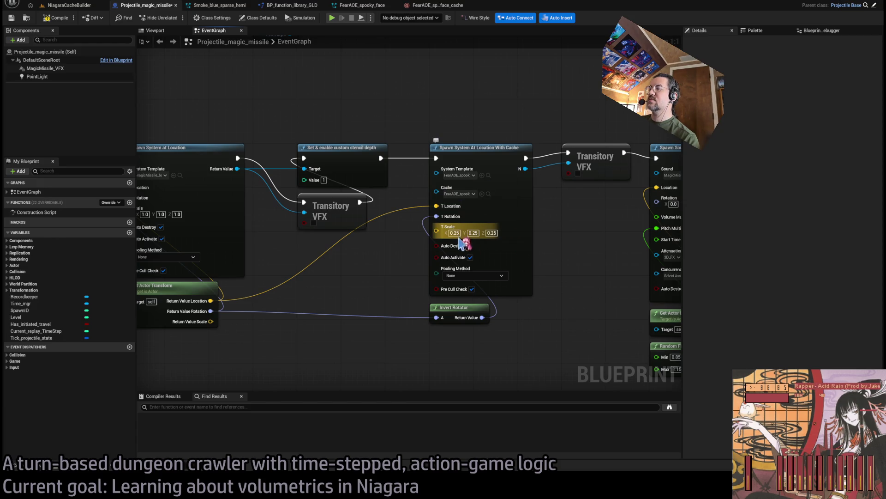
{"action": "left_click", "coordinate": [492, 233]}
{"action": "type", "text": "2"}
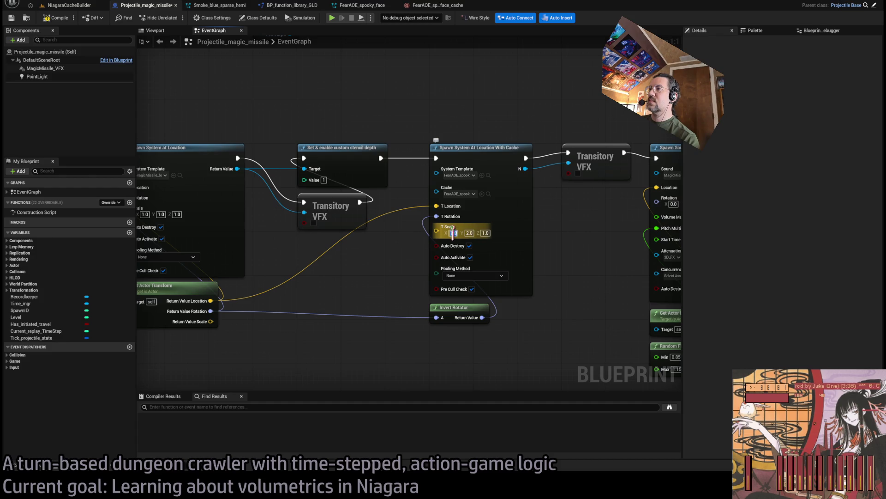
{"action": "left_click", "coordinate": [69, 6]}
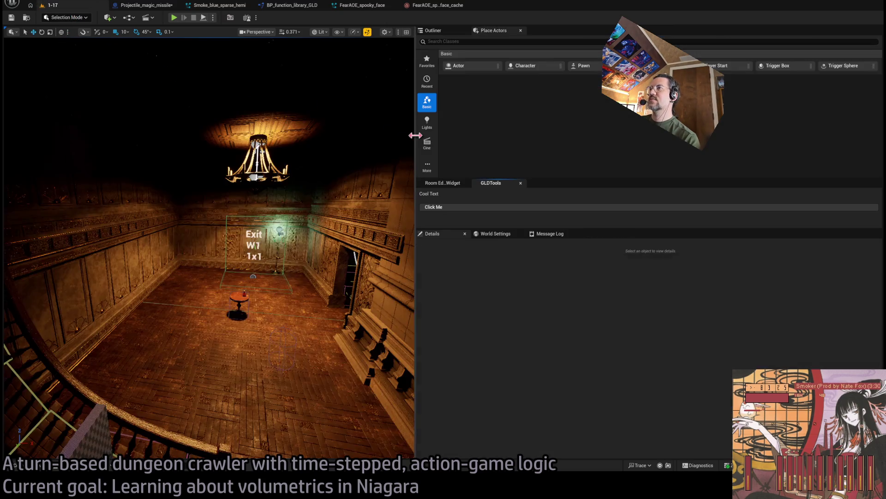
Play-test level 1-17 and queue a move, a projectile attack and a lengthened hold.
{"action": "mouse_move", "coordinate": [415, 135]}
{"action": "left_mouse_down"}
{"action": "mouse_move", "coordinate": [693, 157]}
{"action": "mouse_move", "coordinate": [790, 178]}
{"action": "left_mouse_up"}
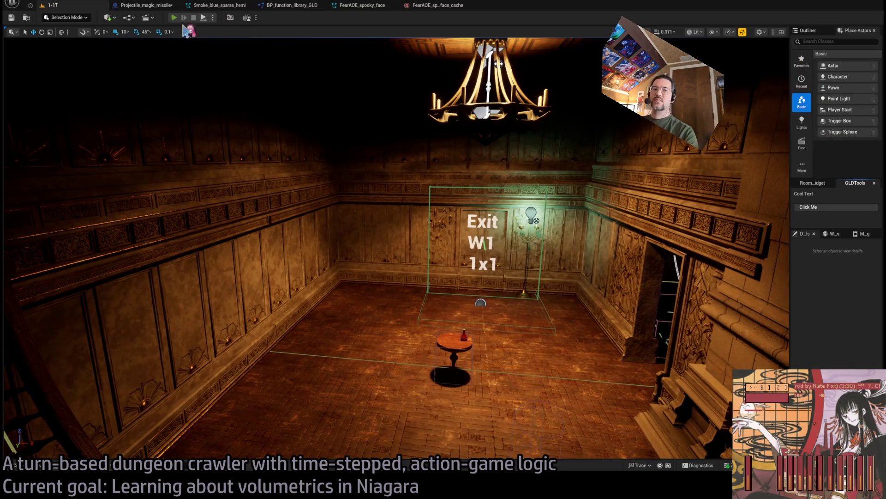
{"action": "left_click", "coordinate": [174, 17]}
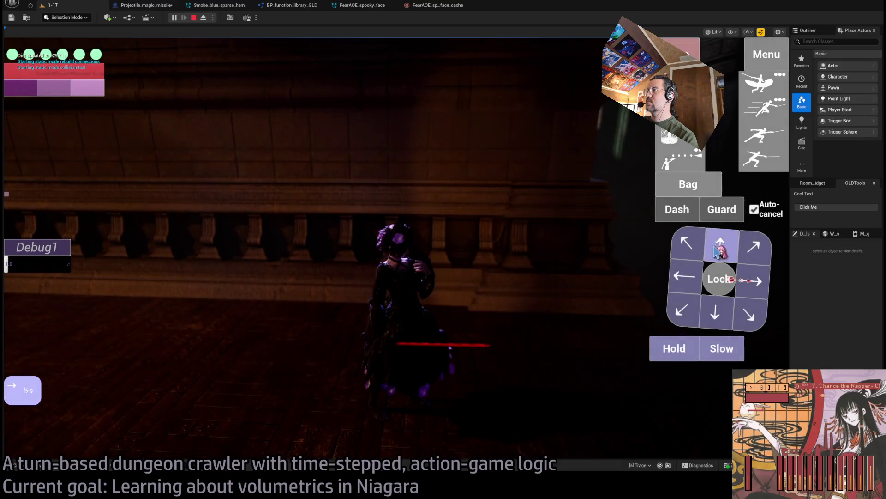
{"action": "left_click", "coordinate": [719, 249]}
{"action": "left_click", "coordinate": [681, 159]}
{"action": "left_click", "coordinate": [667, 359]}
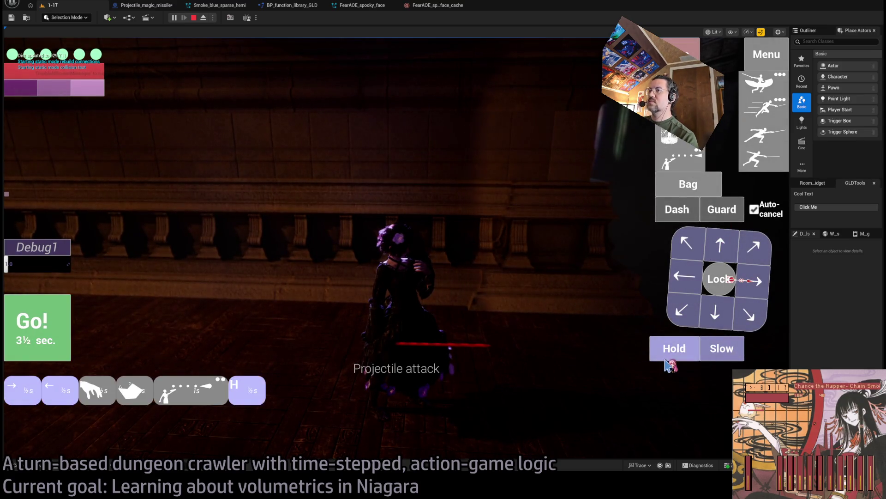
{"action": "left_click", "coordinate": [668, 359]}
Run the queued turn against the cat enemy, replay it, and leave the play session.
{"action": "left_click", "coordinate": [51, 341]}
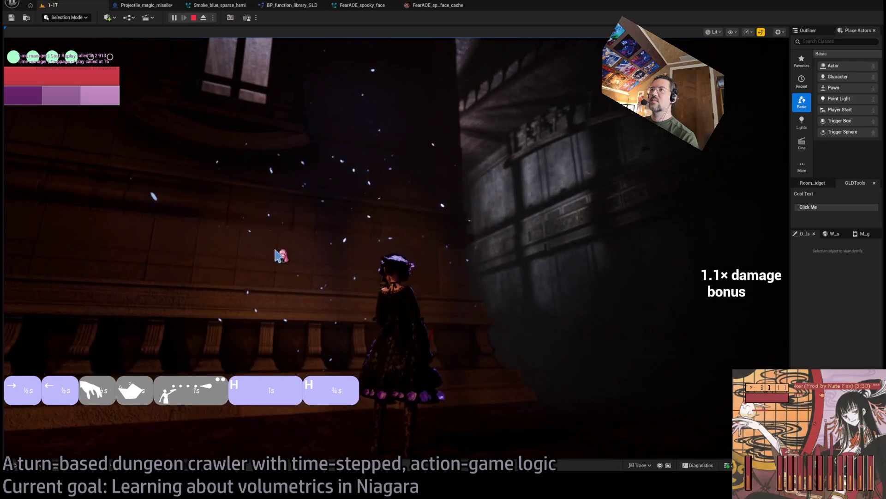
{"action": "left_click", "coordinate": [57, 283]}
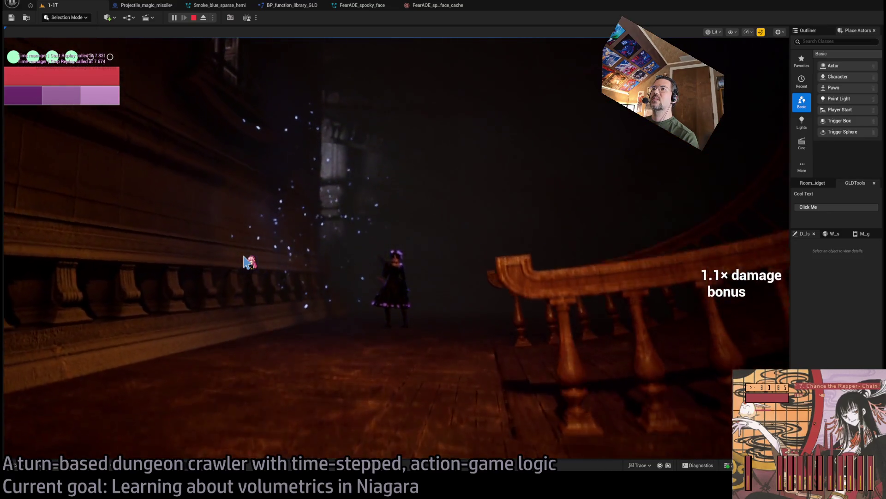
{"action": "left_click", "coordinate": [441, 7]}
Play-test level 1-17, fire the magic missile, then stop and return to its blueprint.
{"action": "left_click", "coordinate": [51, 5]}
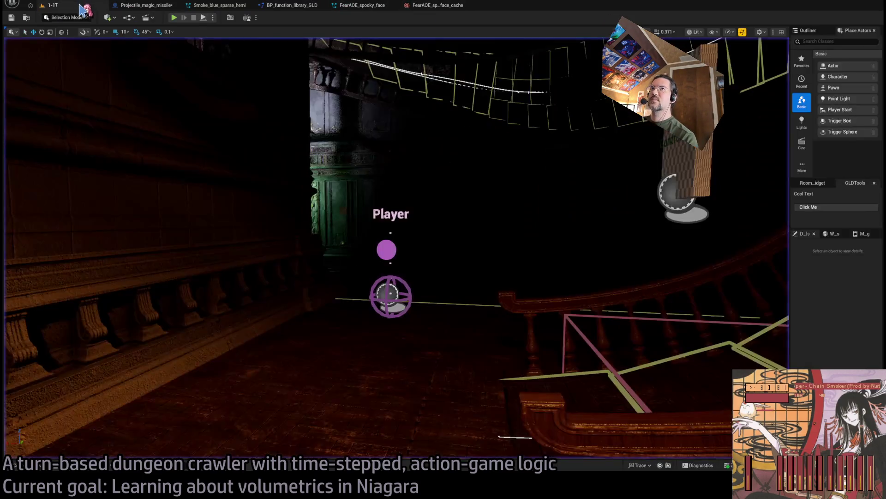
{"action": "left_click", "coordinate": [148, 5]}
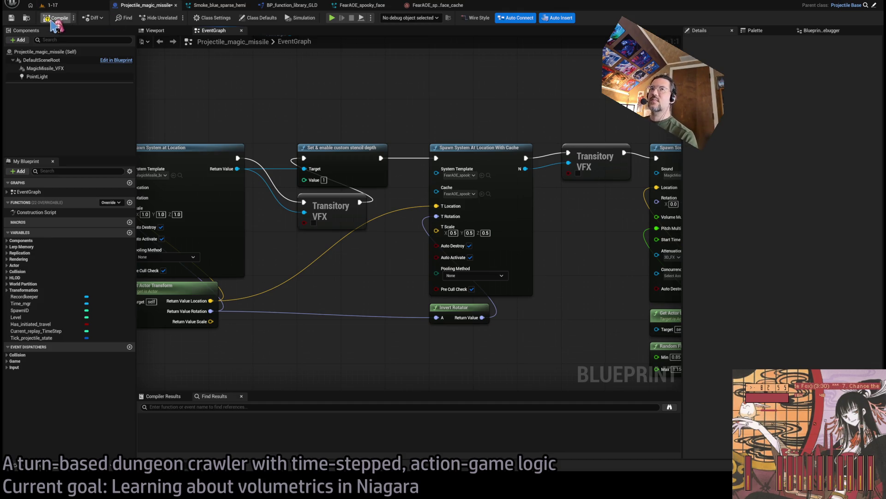
{"action": "left_click", "coordinate": [73, 6]}
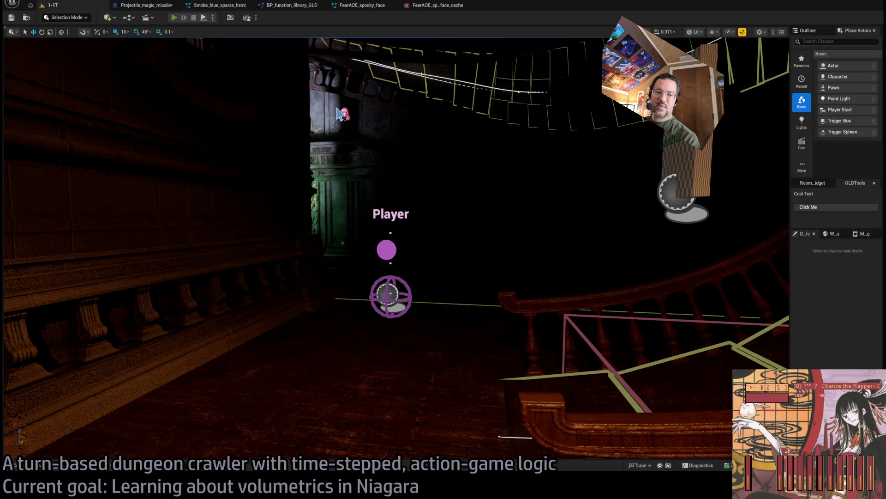
{"action": "key", "text": "alt+p"}
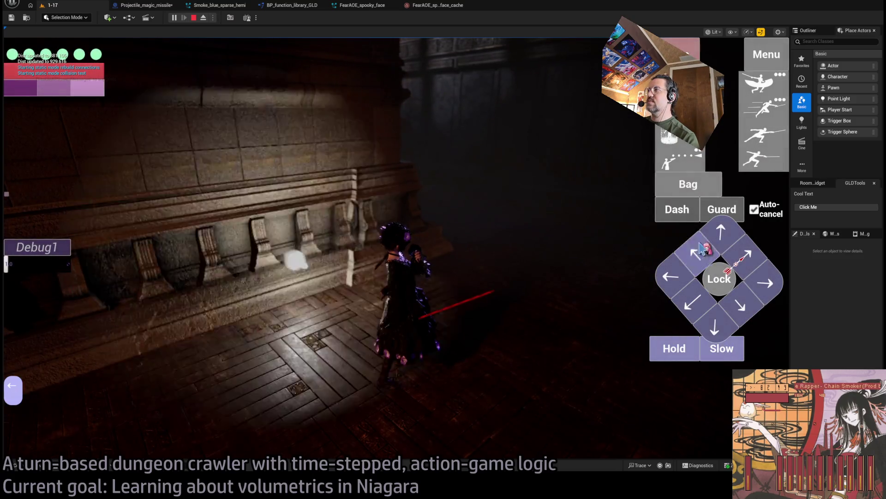
{"action": "left_click", "coordinate": [702, 250]}
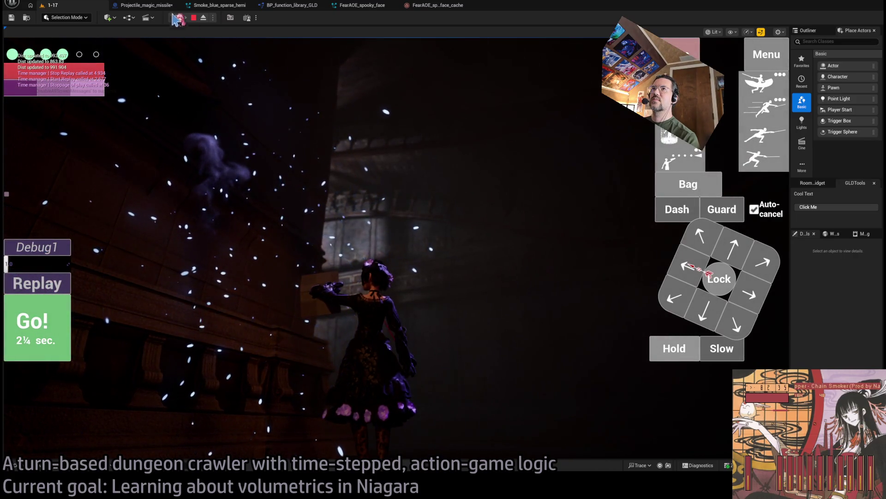
{"action": "left_click", "coordinate": [194, 18]}
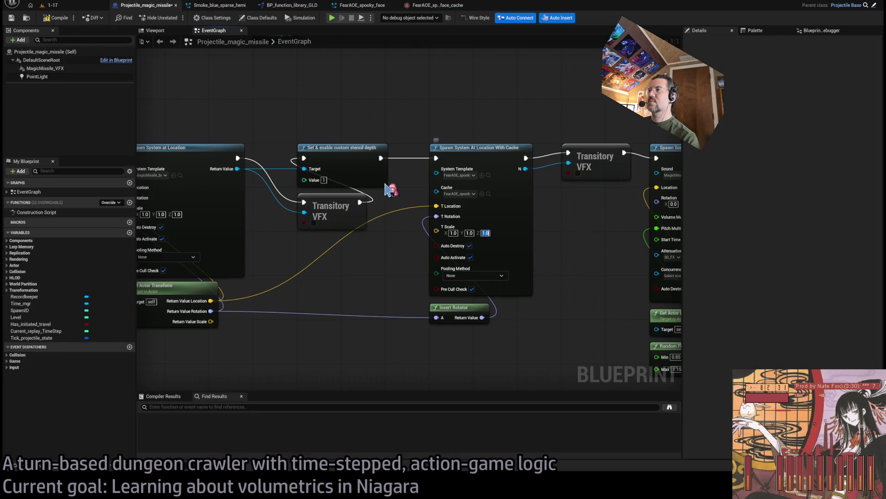
Play-test level 1-17 with forward steps, the magic missile attack and a one-second hold, then stop.
{"action": "left_click", "coordinate": [49, 5]}
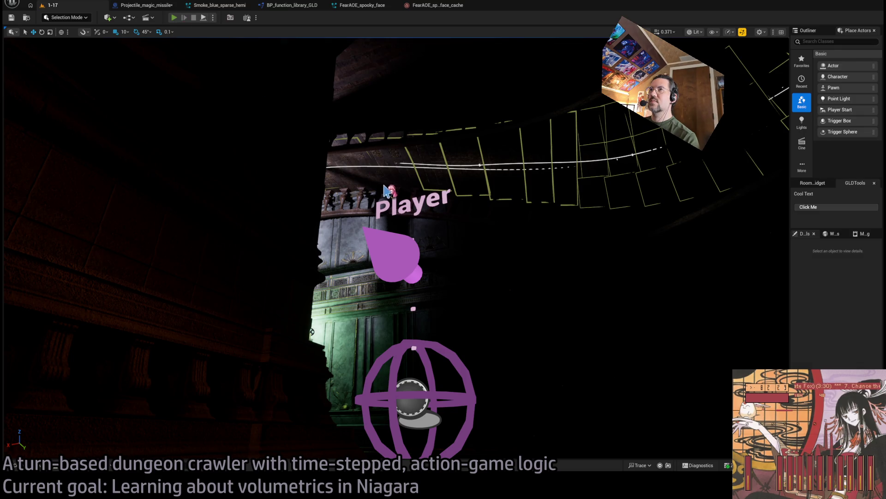
{"action": "key", "text": "alt+p"}
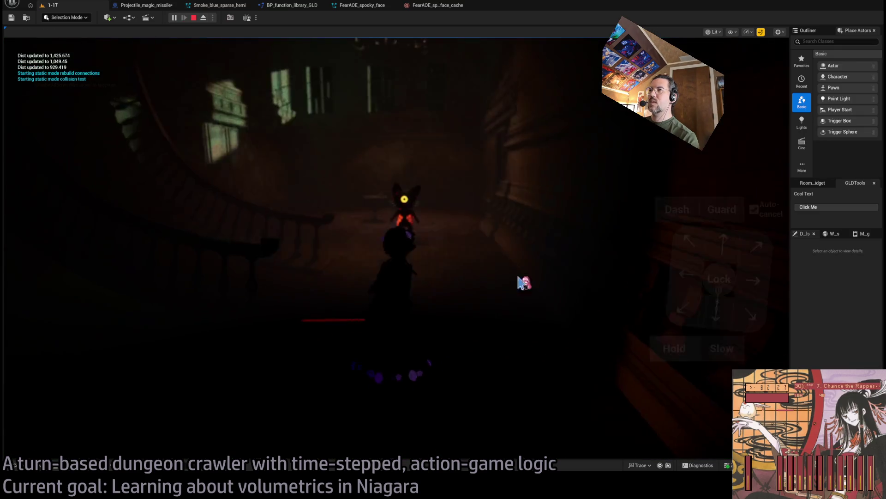
{"action": "left_click", "coordinate": [729, 257]}
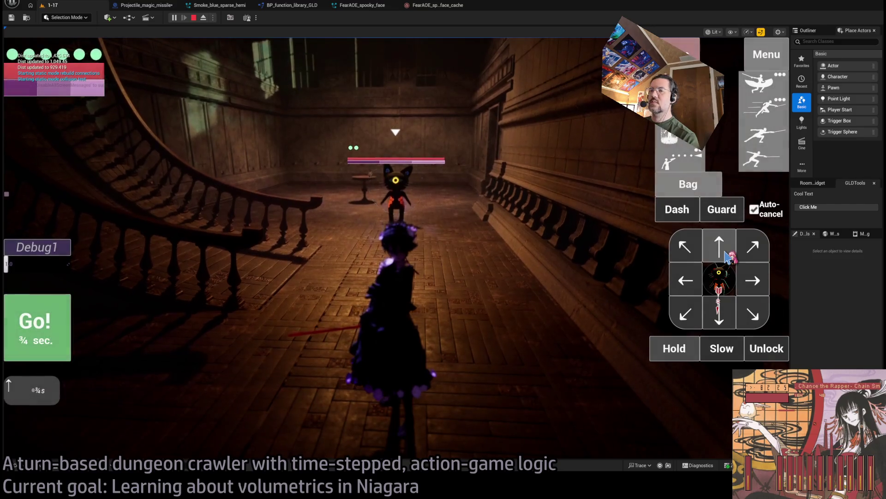
{"action": "left_click", "coordinate": [679, 162]}
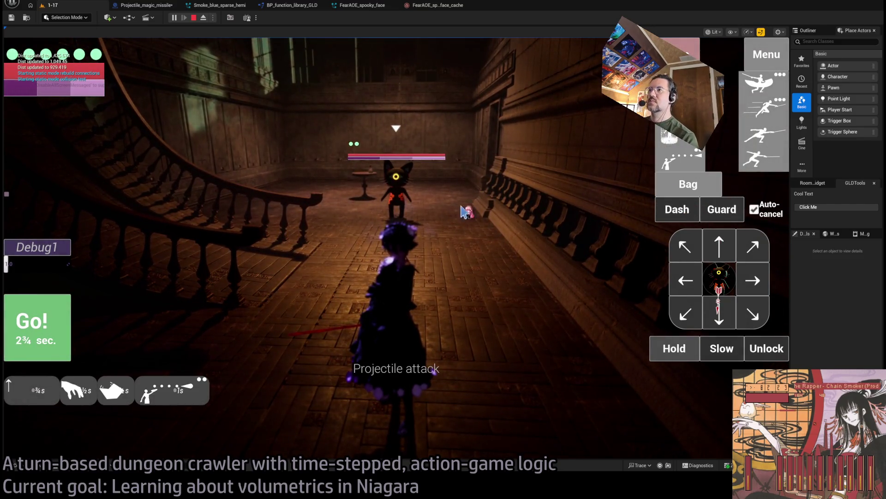
{"action": "left_click", "coordinate": [725, 252]}
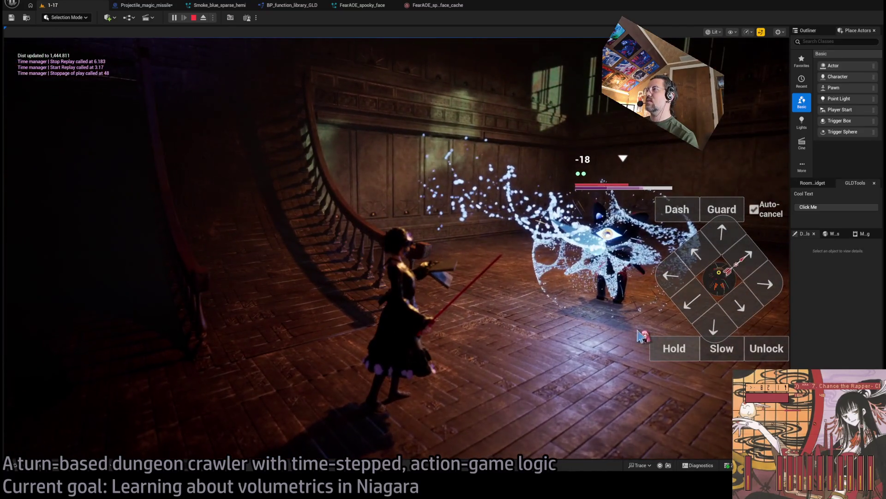
{"action": "left_click", "coordinate": [673, 348]}
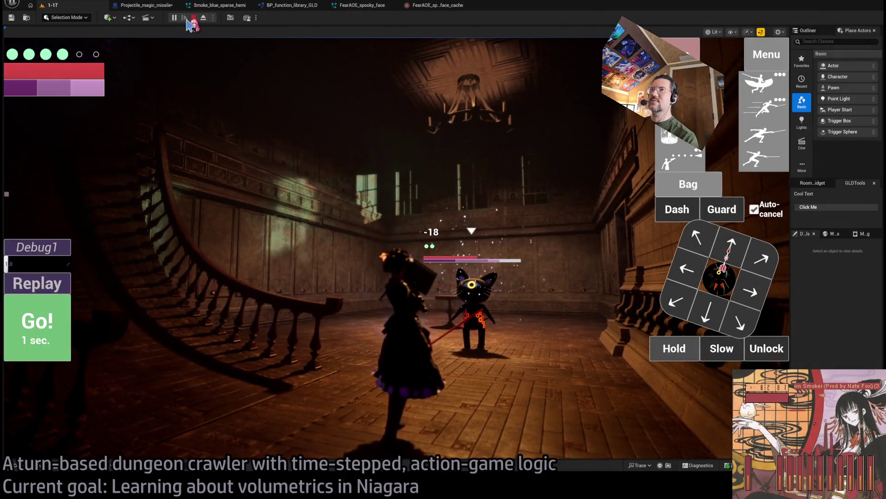
{"action": "left_click", "coordinate": [190, 18]}
Play again firing the missile at the cat, replaying the turn and orbiting the camera to watch the smoke.
{"action": "key", "text": "alt+p"}
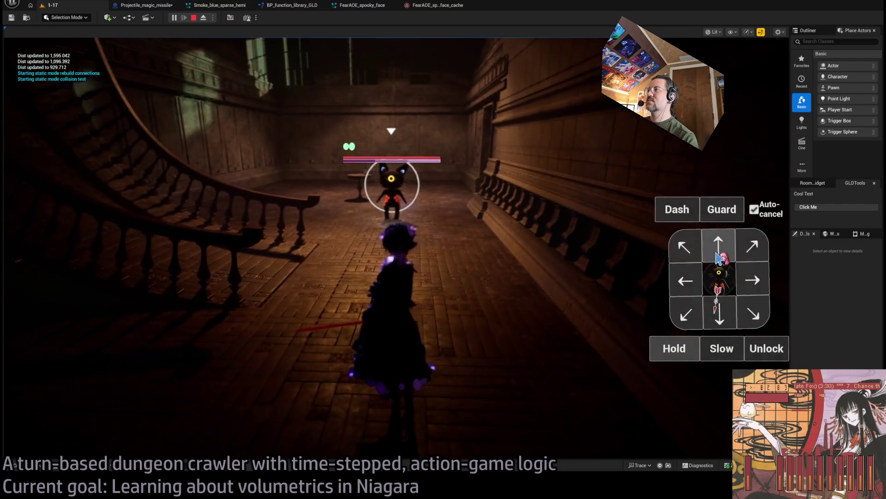
{"action": "left_click", "coordinate": [255, 312]}
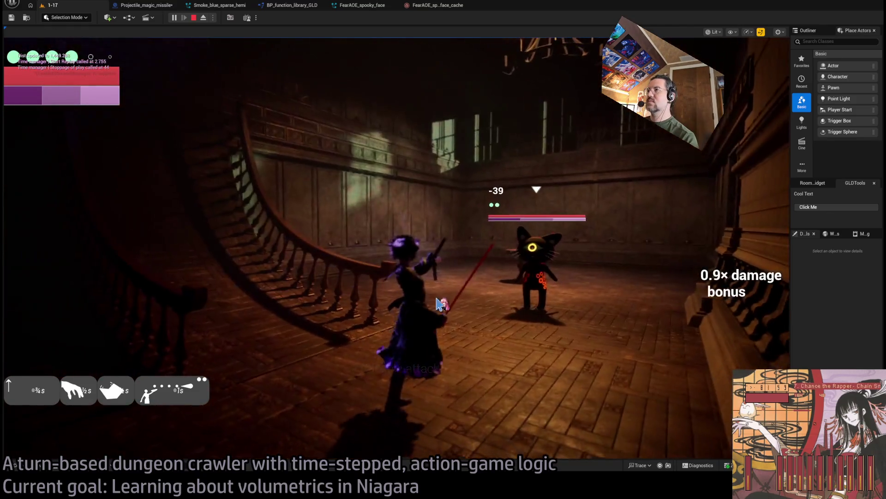
{"action": "left_click", "coordinate": [665, 355]}
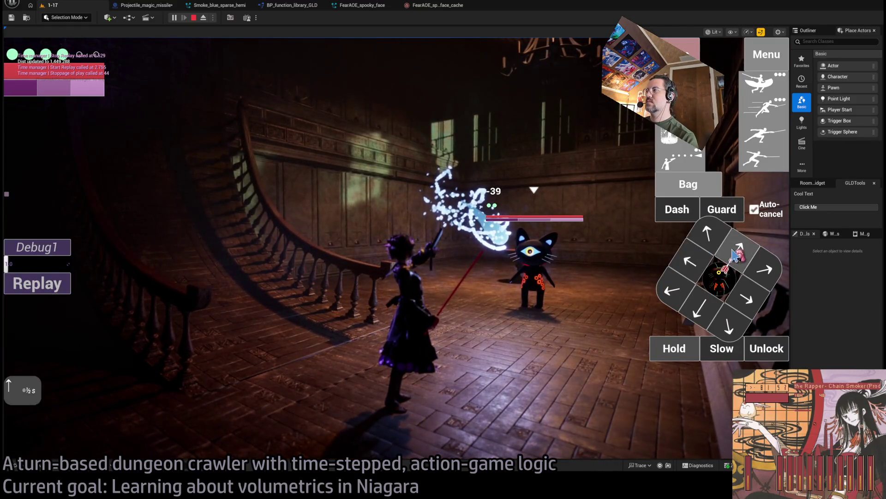
{"action": "left_click", "coordinate": [60, 337]}
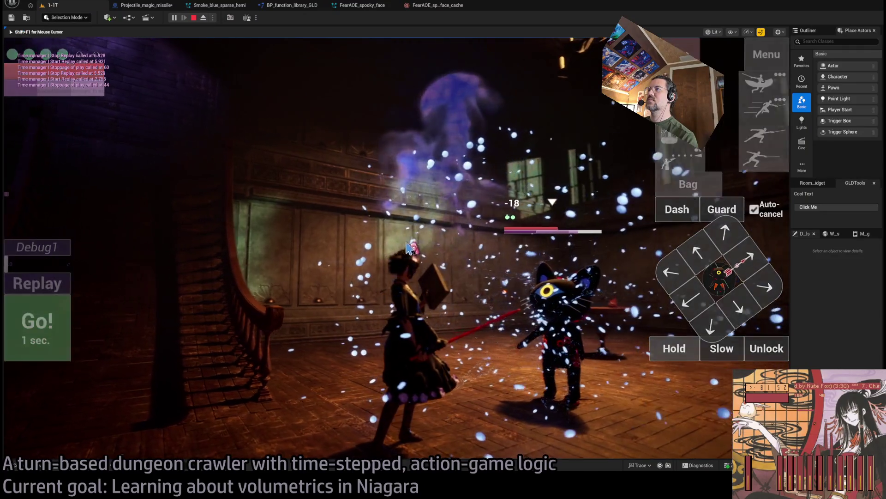
{"action": "left_click_drag", "start_coordinate": [408, 247], "coordinate": [444, 245]}
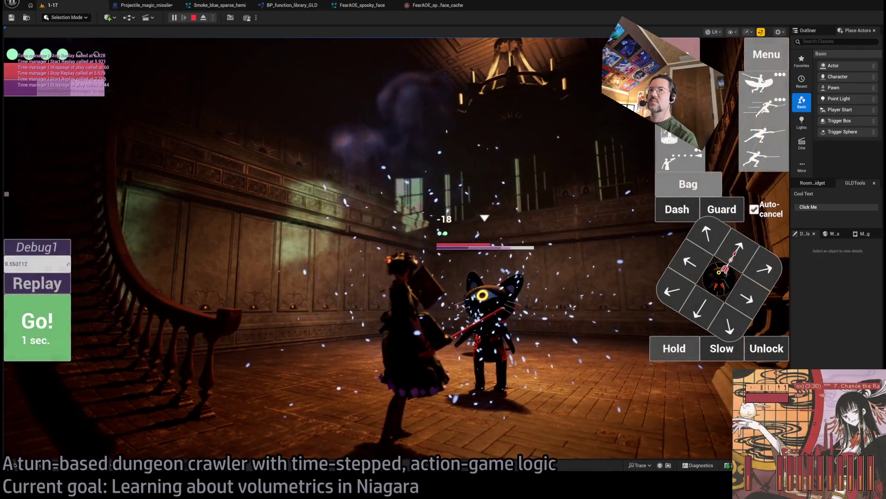
{"action": "left_click", "coordinate": [55, 288]}
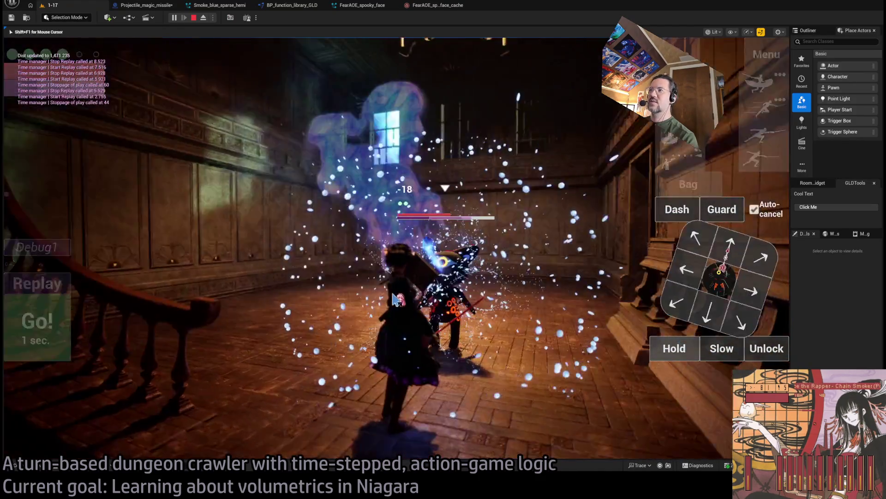
{"action": "mouse_move", "coordinate": [55, 309]}
{"action": "left_mouse_down"}
{"action": "mouse_move", "coordinate": [335, 226]}
{"action": "mouse_move", "coordinate": [373, 248]}
{"action": "left_mouse_up"}
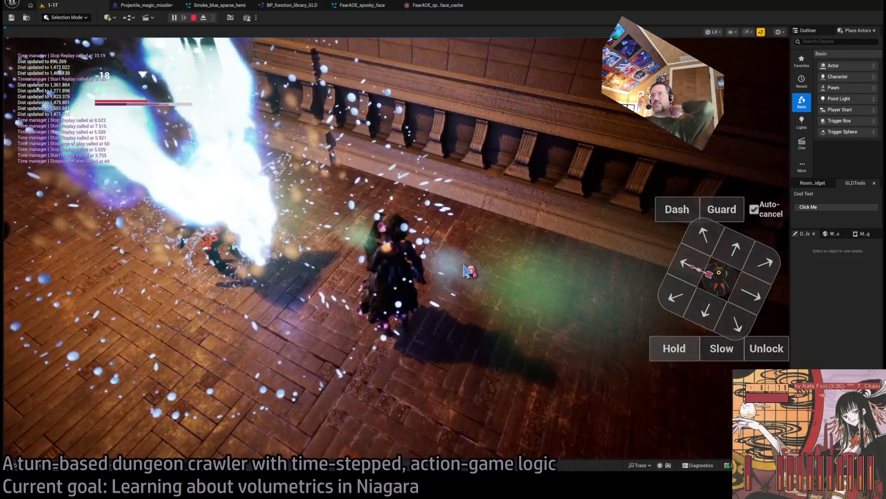
{"action": "left_click_drag", "start_coordinate": [465, 270], "coordinate": [393, 246]}
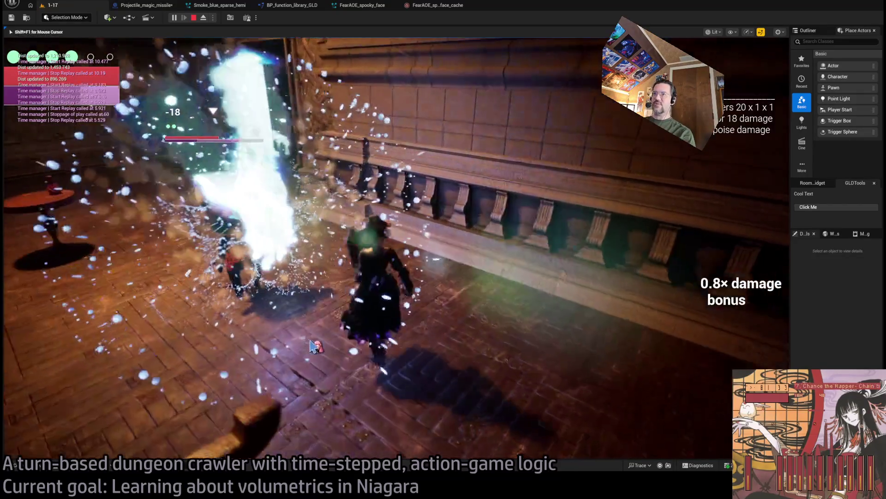
{"action": "scroll", "coordinate": [297, 318], "scroll_direction": "up", "scroll_amount": 4}
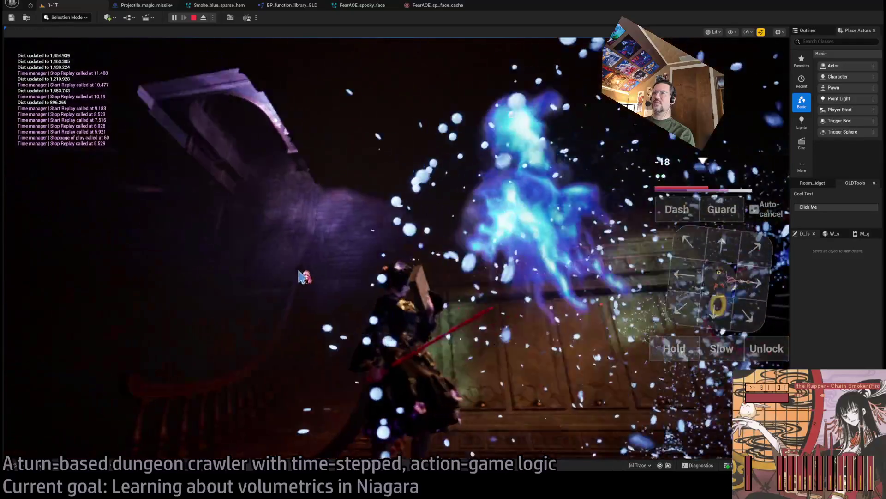
{"action": "scroll", "coordinate": [381, 298], "scroll_direction": "down", "scroll_amount": 5}
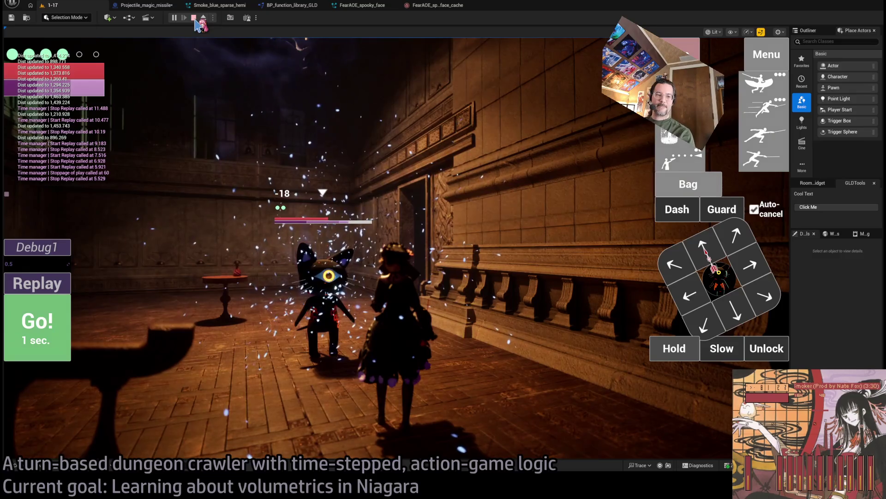
Stop the play-test and step through the open asset tabs back to Projectile_magic_missile's event graph.
{"action": "left_click", "coordinate": [193, 18]}
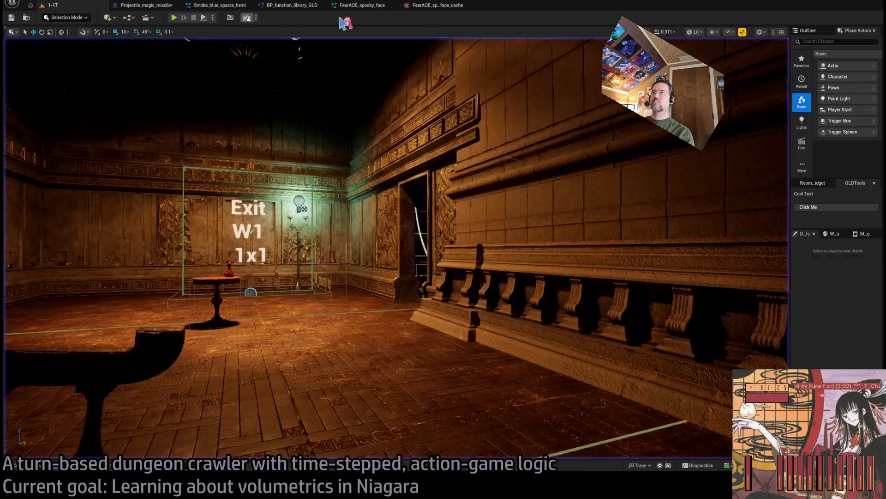
{"action": "left_click", "coordinate": [437, 5]}
{"action": "left_click", "coordinate": [362, 5]}
{"action": "left_click", "coordinate": [301, 5]}
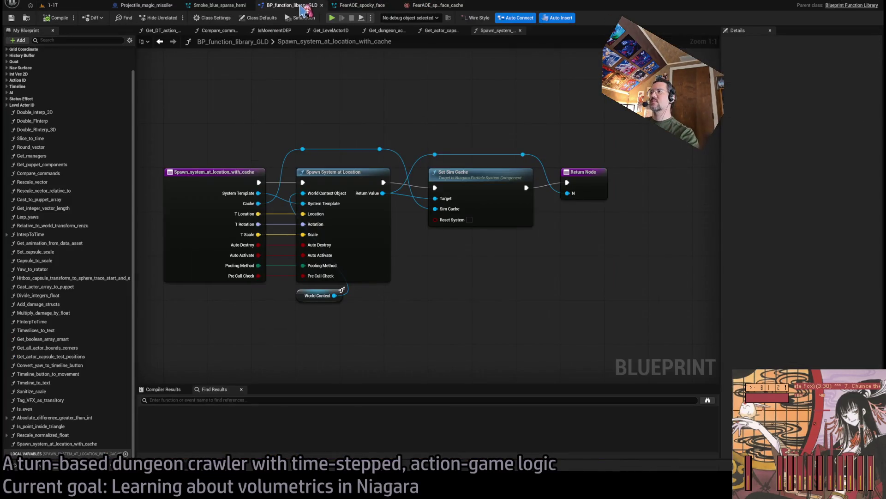
{"action": "left_click", "coordinate": [237, 7]}
{"action": "left_click", "coordinate": [152, 5]}
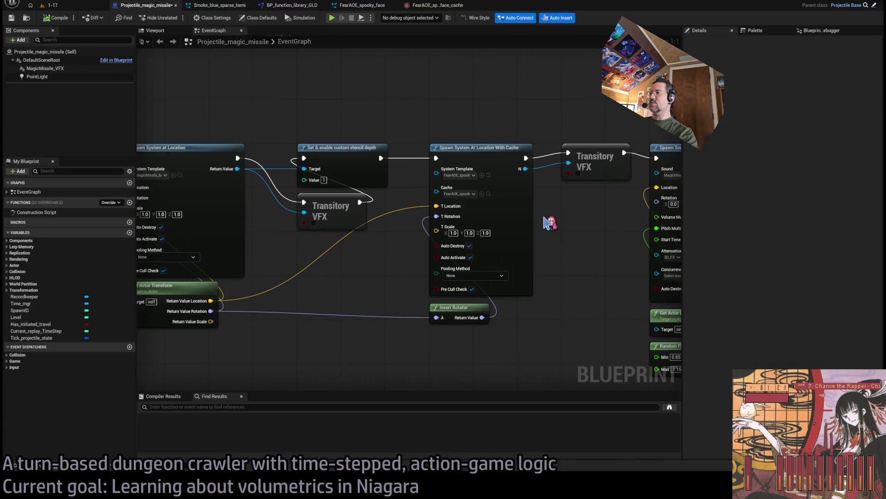
Survey all the event rows of the magic missile graph, then return to the 1-17 level.
{"action": "scroll", "coordinate": [550, 223], "scroll_direction": "down", "scroll_amount": 5}
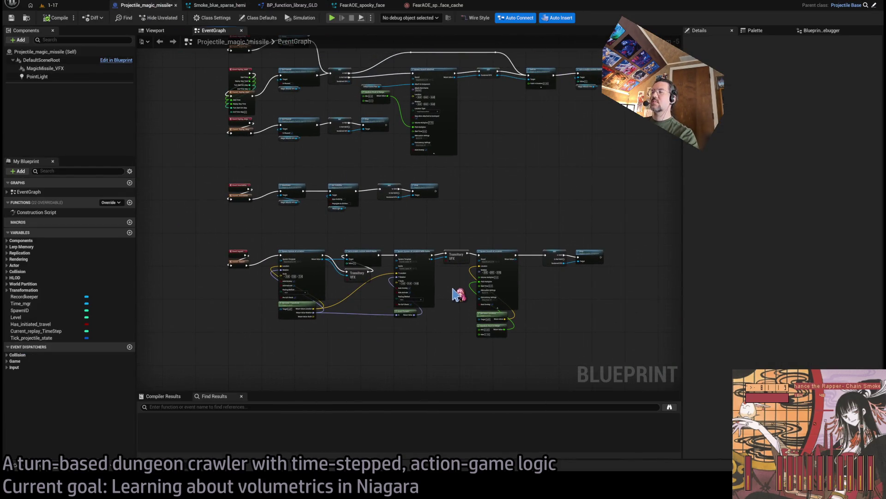
{"action": "scroll", "coordinate": [457, 293], "scroll_direction": "up", "scroll_amount": 4}
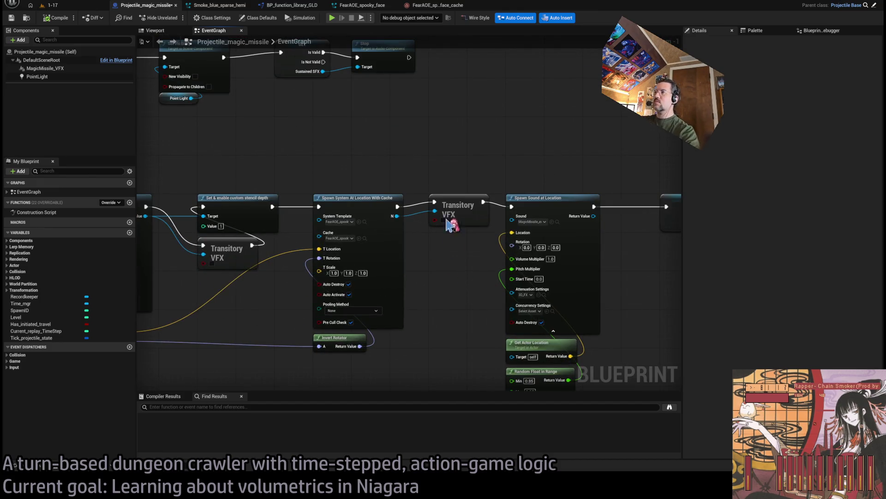
{"action": "scroll", "coordinate": [444, 200], "scroll_direction": "down", "scroll_amount": 3}
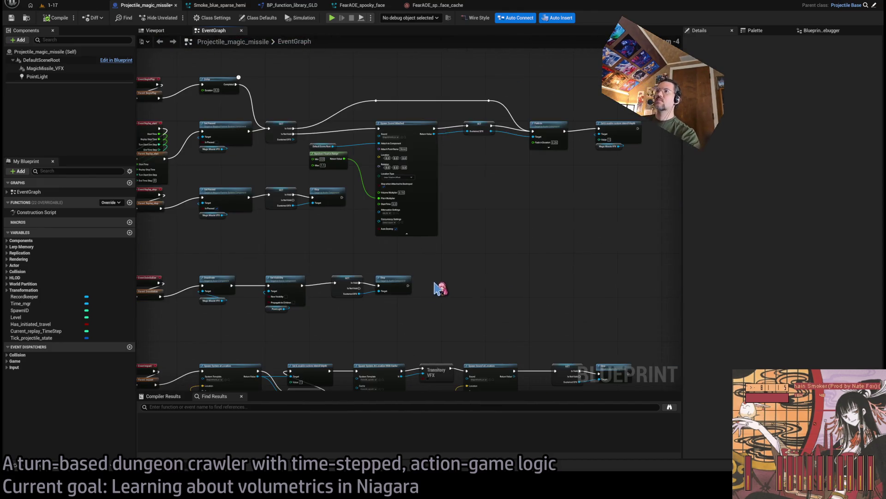
{"action": "left_click_drag", "start_coordinate": [439, 286], "coordinate": [515, 176]}
{"action": "scroll", "coordinate": [494, 303], "scroll_direction": "up", "scroll_amount": 4}
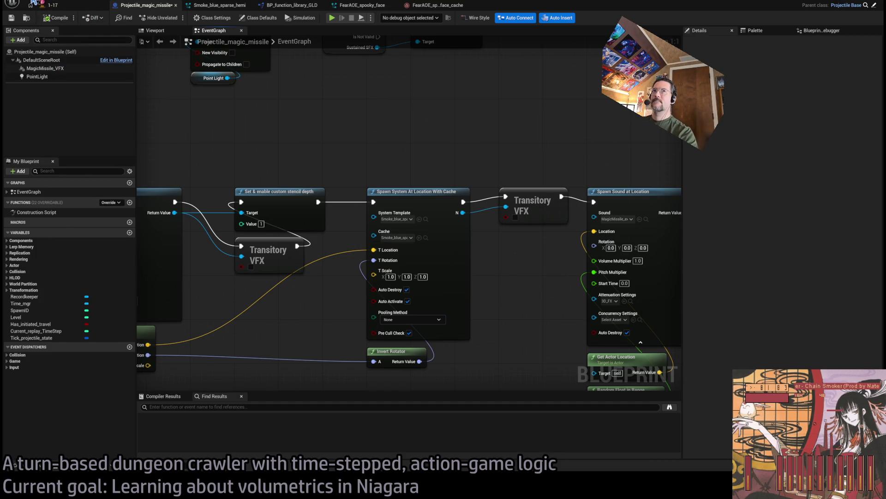
{"action": "left_click", "coordinate": [50, 5]}
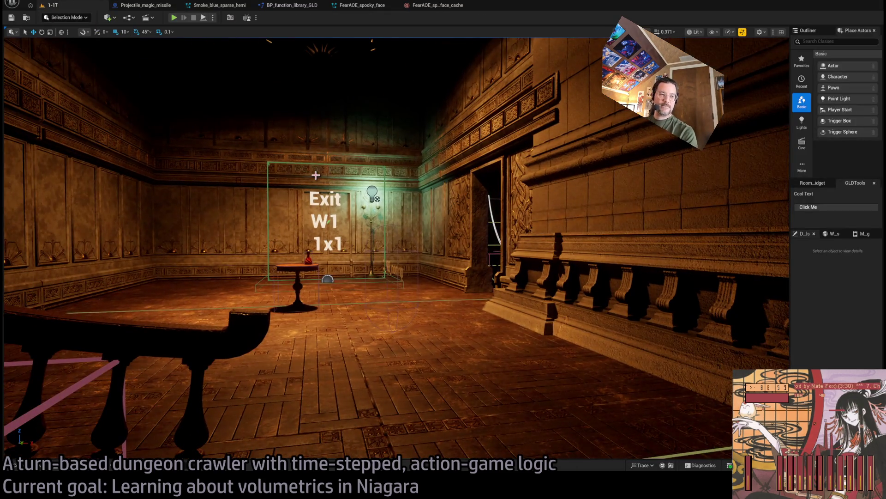
Play-test level 1-17 with two forward moves and the projectile attack, replay the turn, then stop.
{"action": "left_click_drag", "start_coordinate": [516, 287], "coordinate": [517, 287]}
{"action": "left_click_drag", "start_coordinate": [273, 126], "coordinate": [273, 126]}
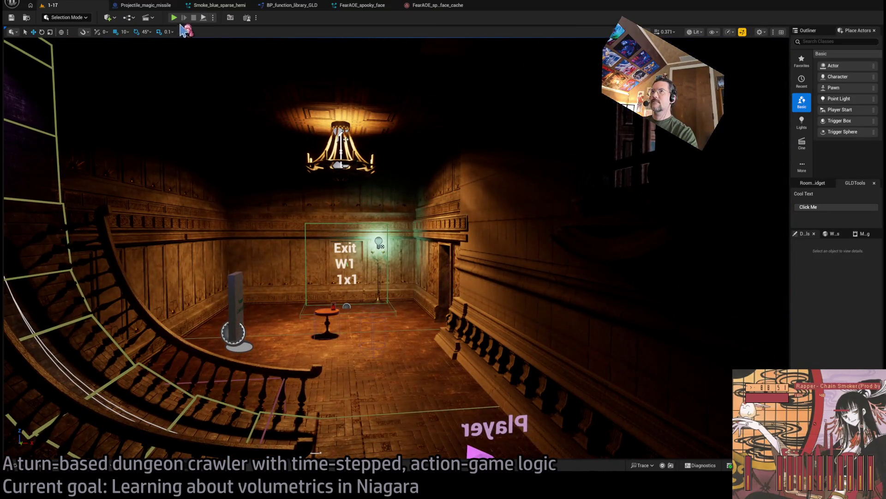
{"action": "key", "text": "alt+p"}
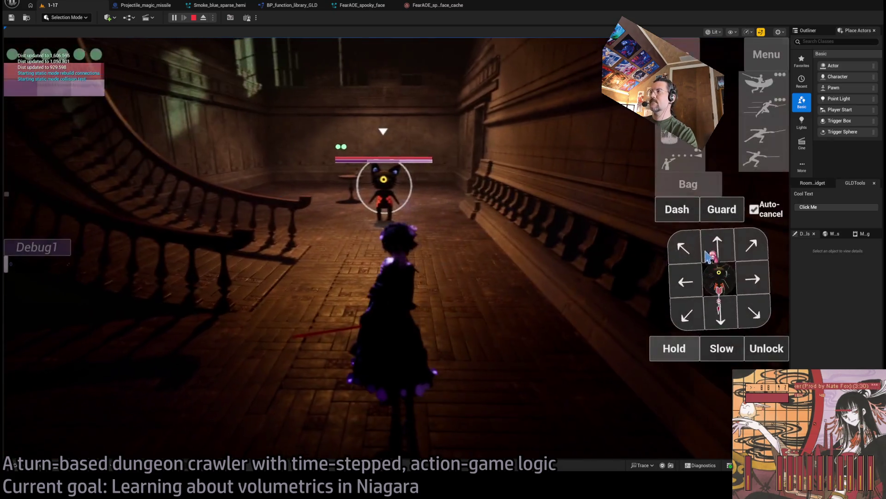
{"action": "left_click", "coordinate": [715, 250]}
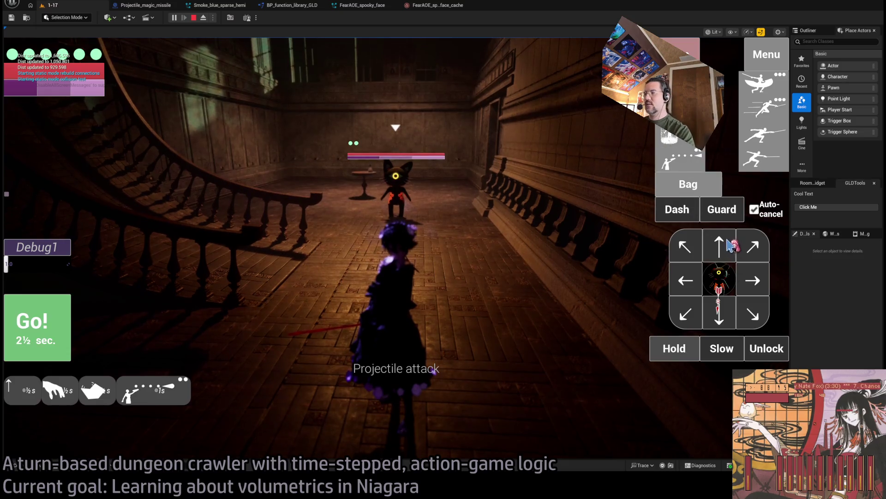
{"action": "left_click", "coordinate": [727, 247]}
{"action": "left_click", "coordinate": [40, 322]}
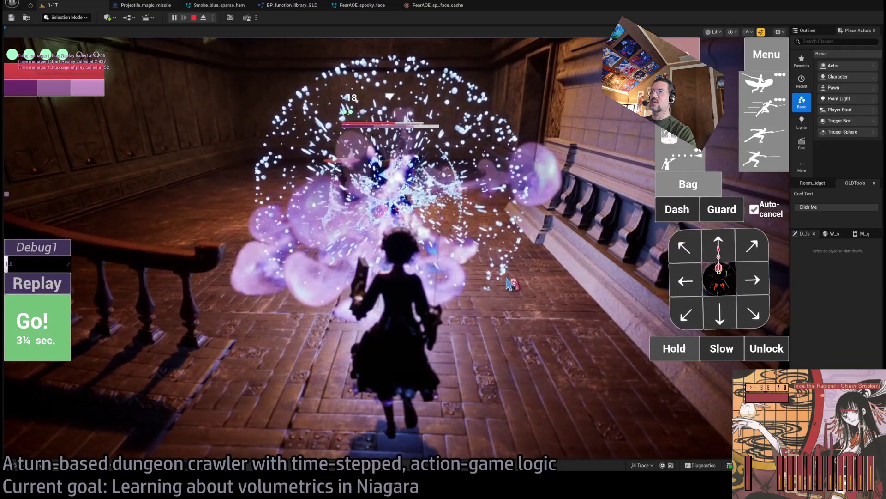
{"action": "left_click", "coordinate": [508, 283]}
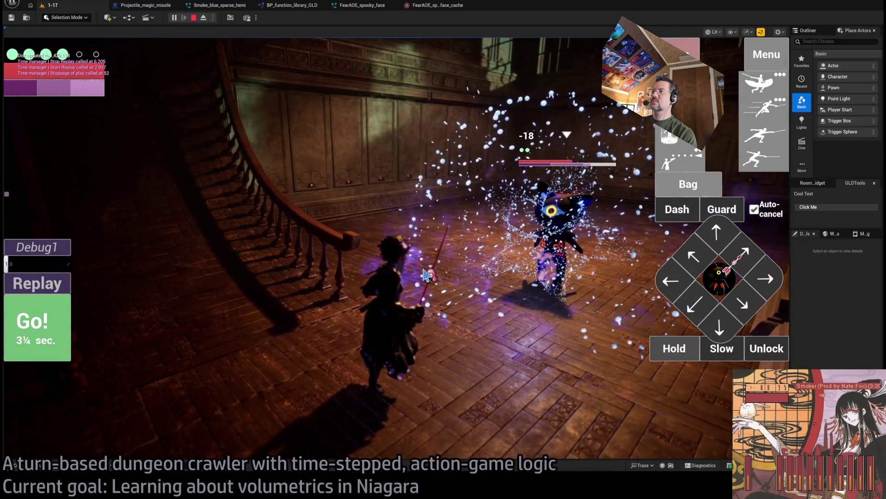
{"action": "left_click", "coordinate": [45, 274]}
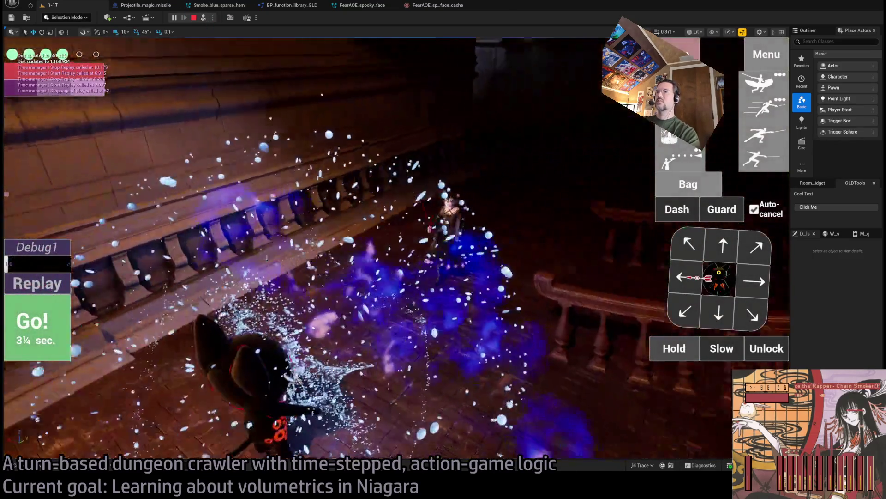
{"action": "left_click", "coordinate": [206, 19]}
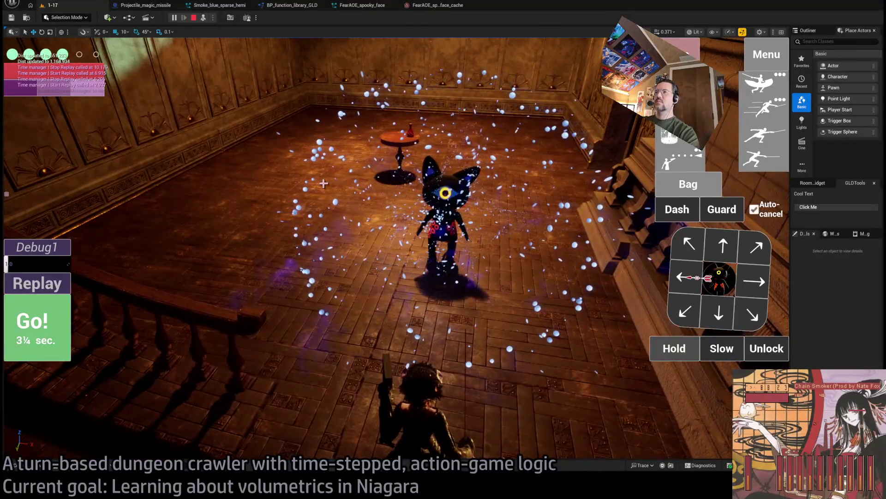
{"action": "key", "text": "Escape"}
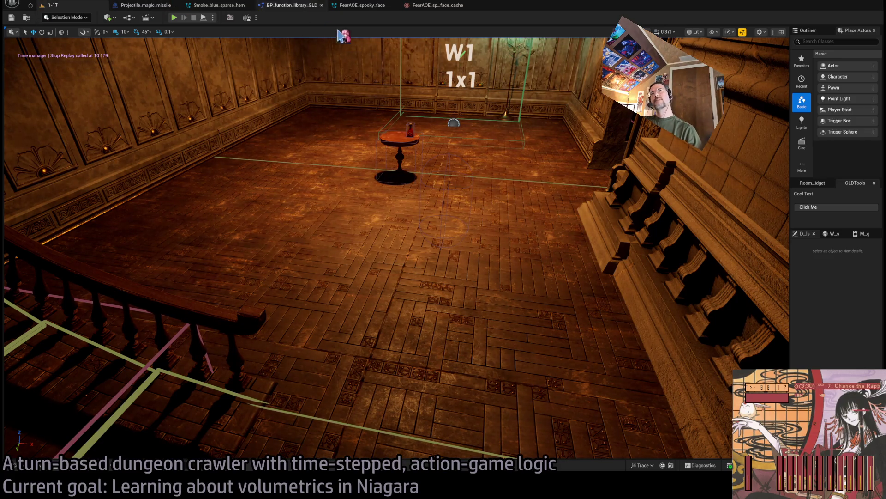
Close the FearAOE cache, FearAOE_spooky_face, Smoke_blue_sparse_hemi, Projectile_magic_missile and BP_function_library_GLD editors.
{"action": "middle_click", "coordinate": [423, 9]}
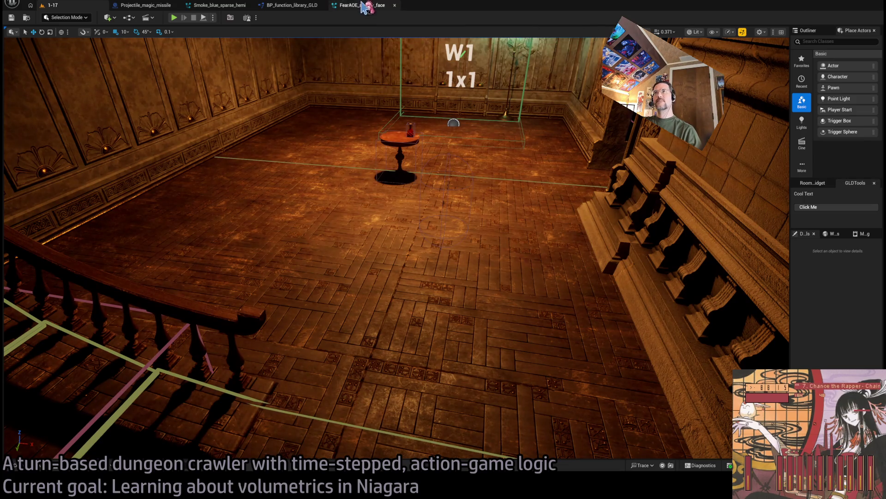
{"action": "middle_click", "coordinate": [365, 9]}
{"action": "middle_click", "coordinate": [221, 9]}
{"action": "middle_click", "coordinate": [153, 8]}
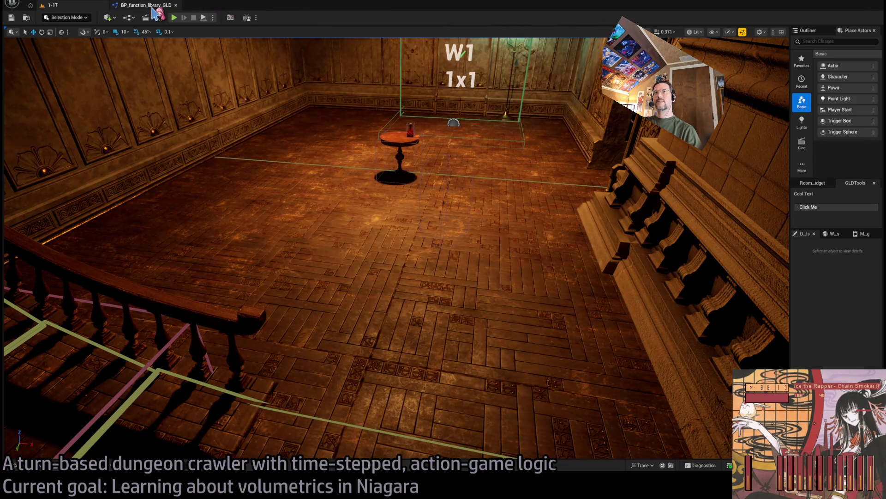
{"action": "middle_click", "coordinate": [153, 8]}
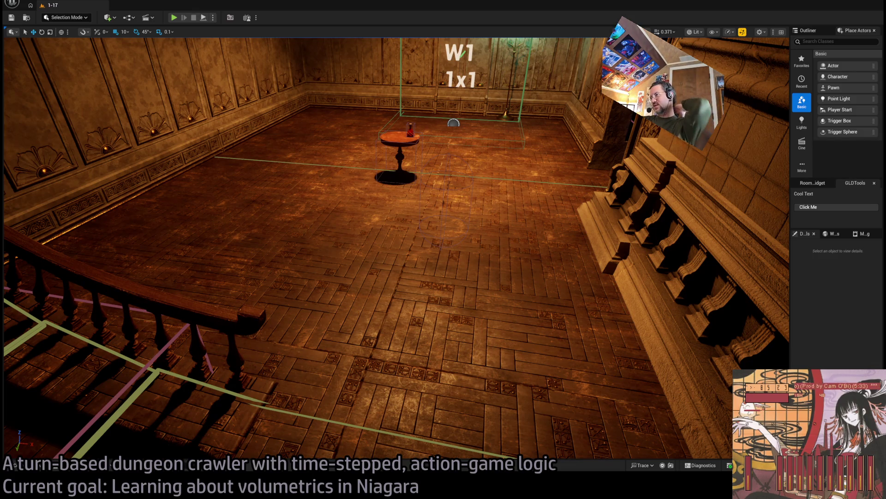
{"action": "key", "text": "alt+Tab"}
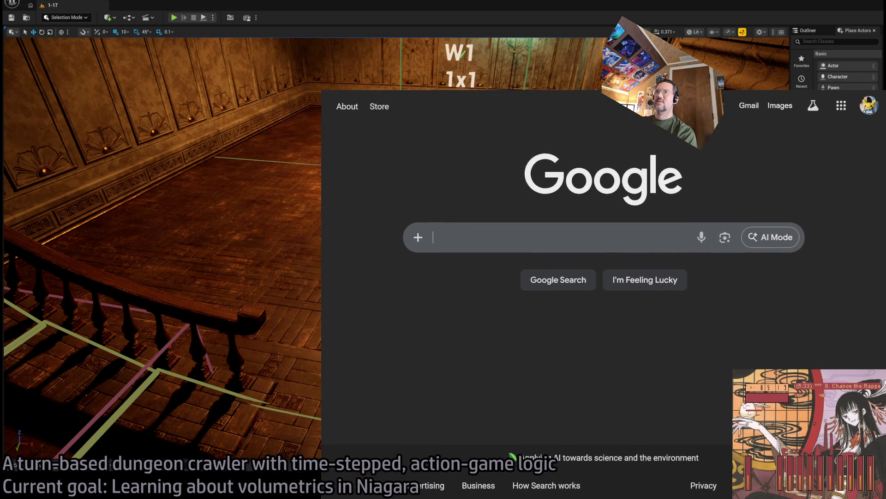
Check the followed live channels on Twitch, then go back to the Unreal editor.
{"action": "key", "text": "ctrl+Tab"}
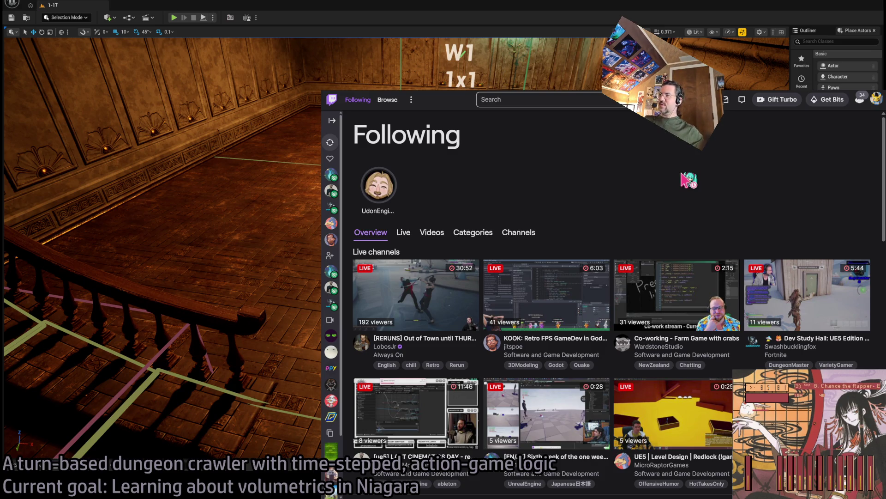
{"action": "key", "text": "alt+Tab"}
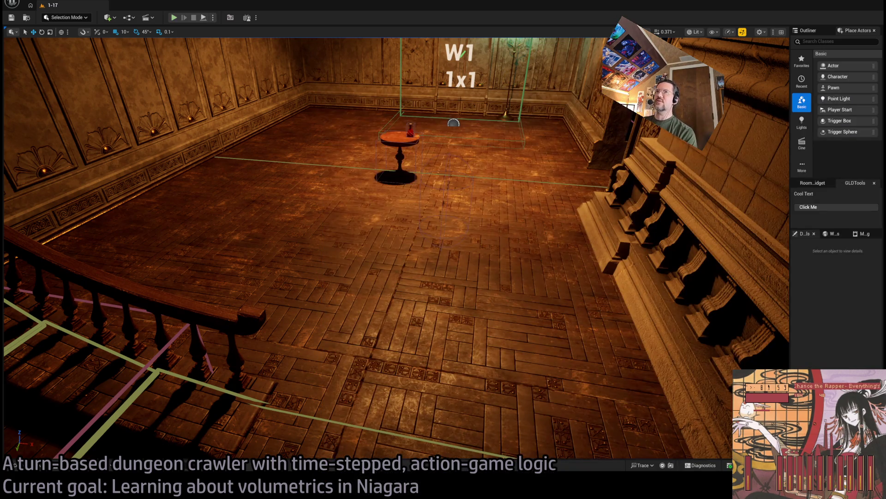
Play-test level 1-17 with a one-second hold and the projectile attack, replaying the turn twice before stopping.
{"action": "left_click", "coordinate": [174, 19]}
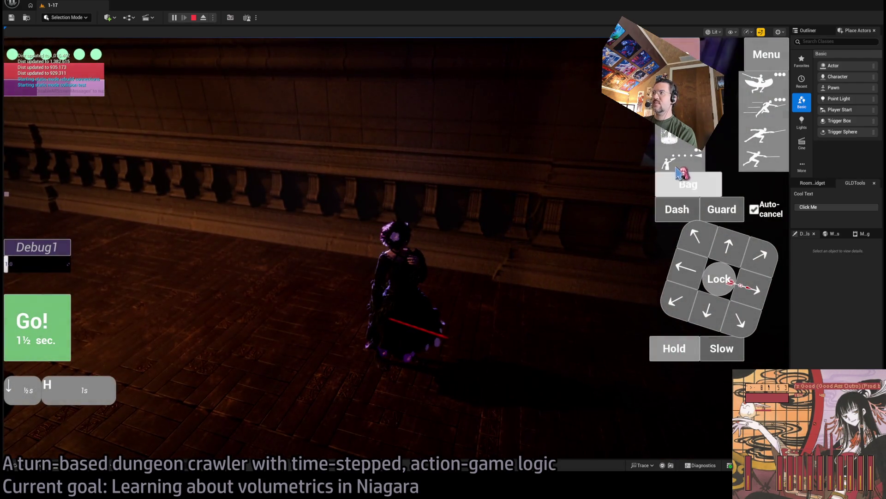
{"action": "left_click", "coordinate": [677, 349]}
{"action": "left_click", "coordinate": [678, 349]}
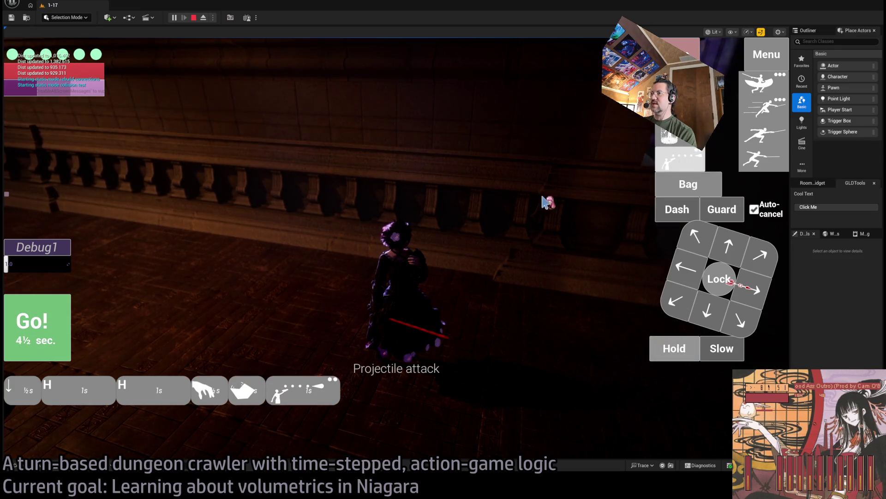
{"action": "left_click", "coordinate": [36, 325]}
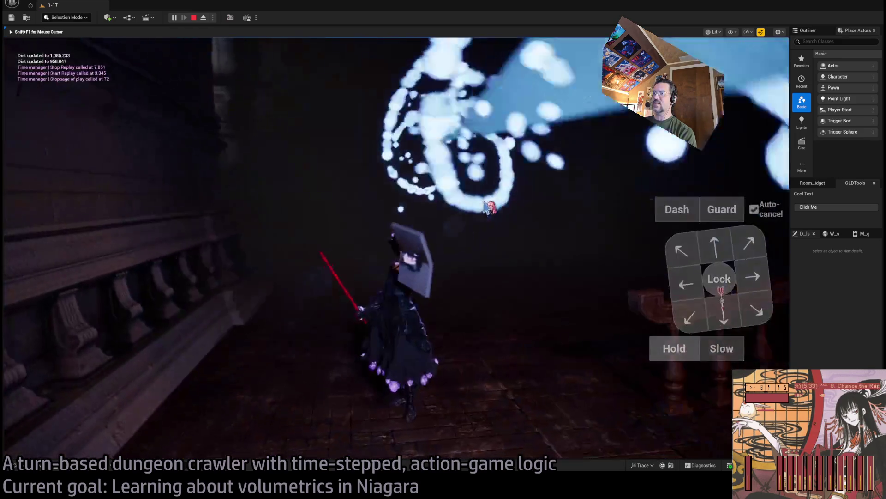
{"action": "left_click", "coordinate": [30, 283]}
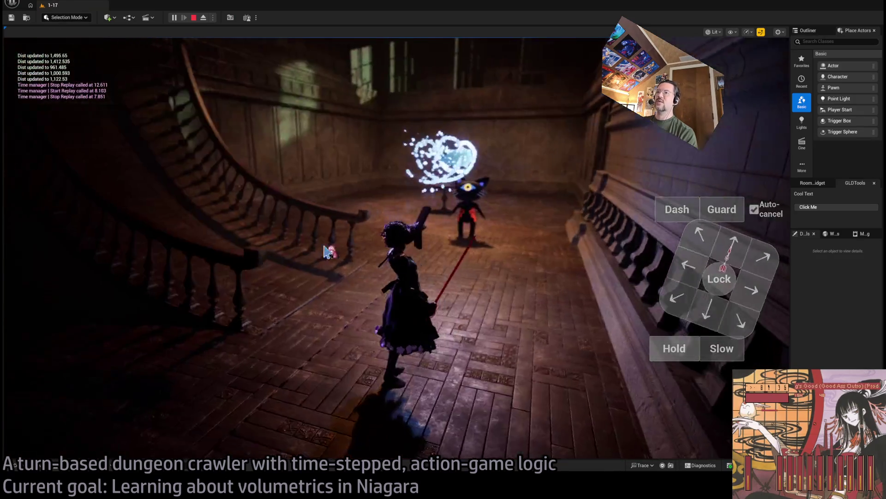
{"action": "left_click", "coordinate": [328, 251]}
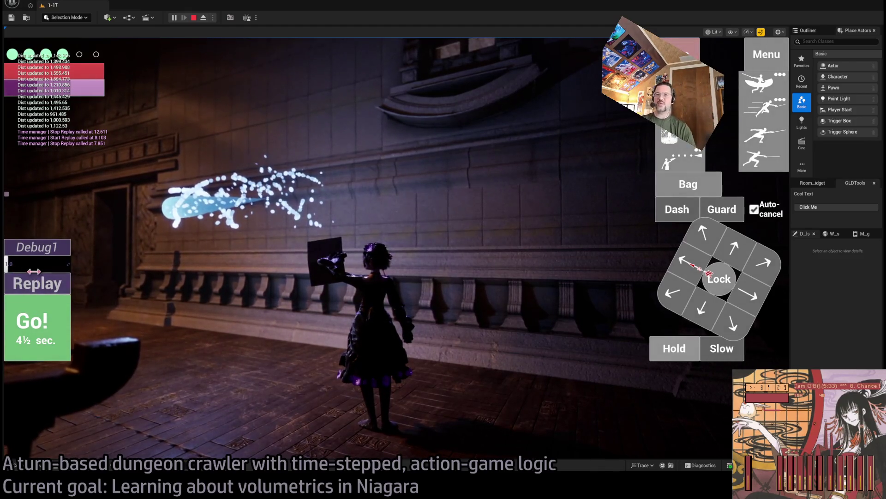
{"action": "left_click", "coordinate": [54, 285]}
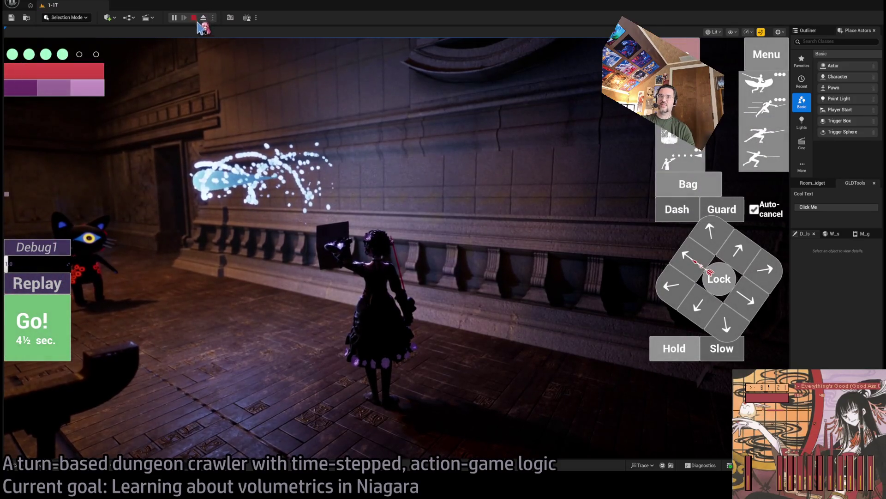
{"action": "left_click", "coordinate": [193, 17]}
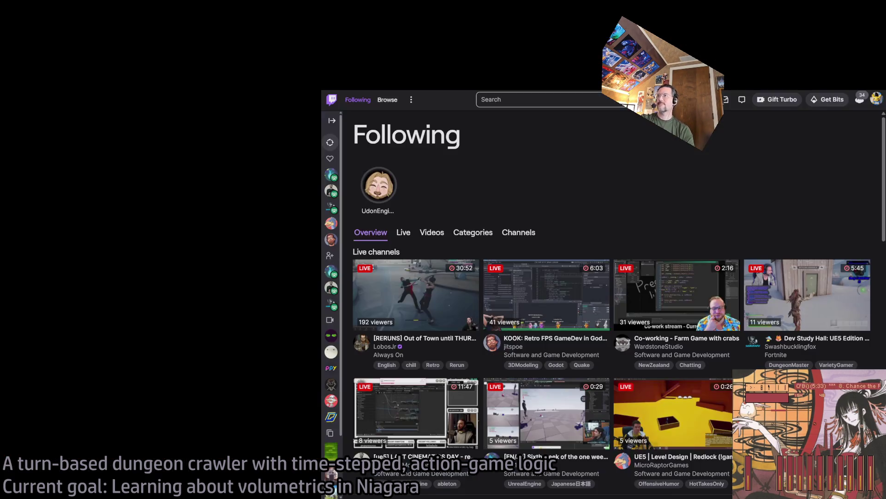
{"action": "left_click", "coordinate": [553, 102]}
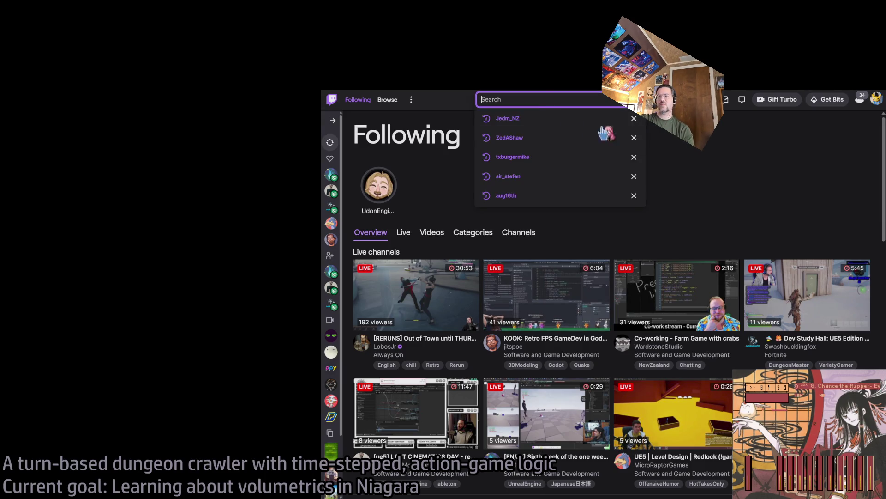
{"action": "left_click", "coordinate": [714, 186]}
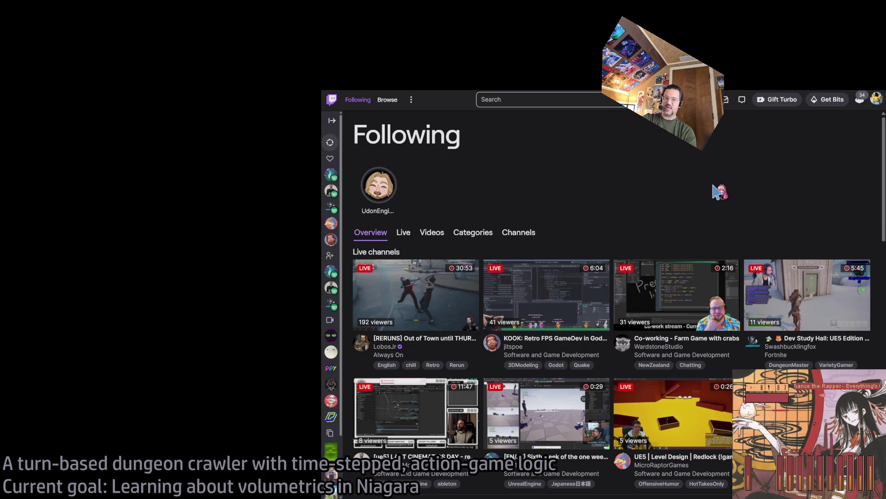